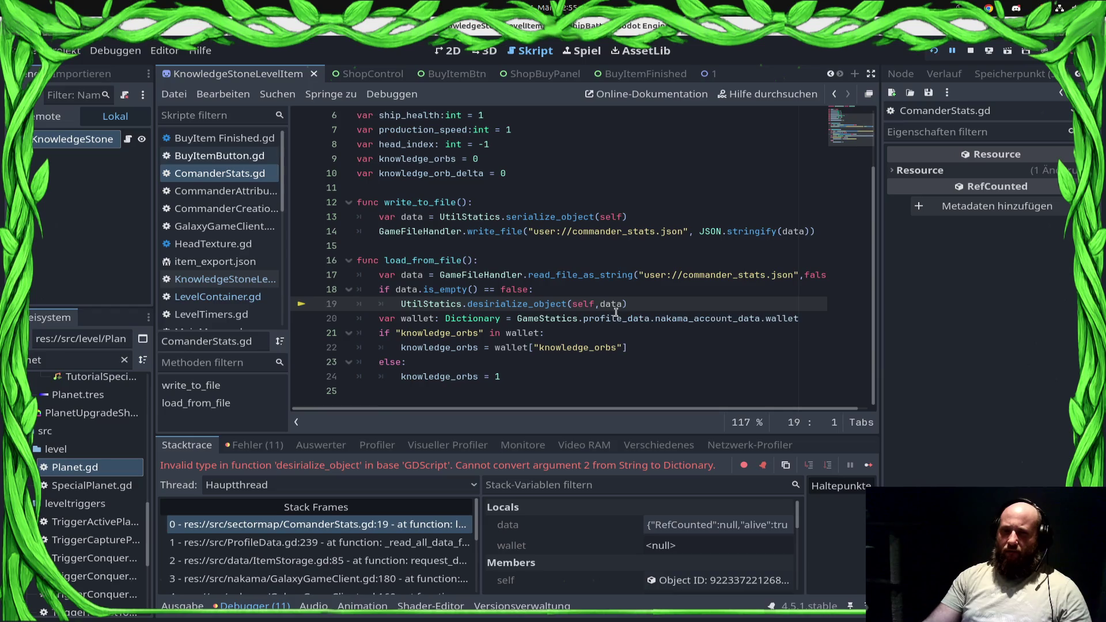
Wrap line 17's GameFileHandler.read_file_as_string(...) call in JSON.parse_string() and fix the closing parenthesis.
mouse_move(613, 306)
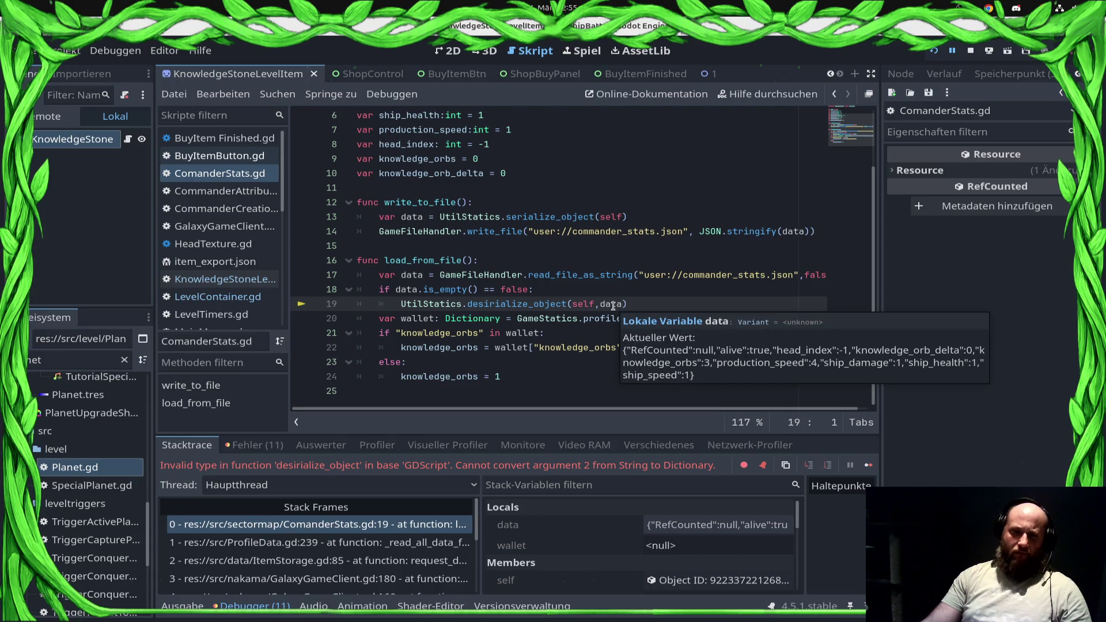
mouse_move(539, 303)
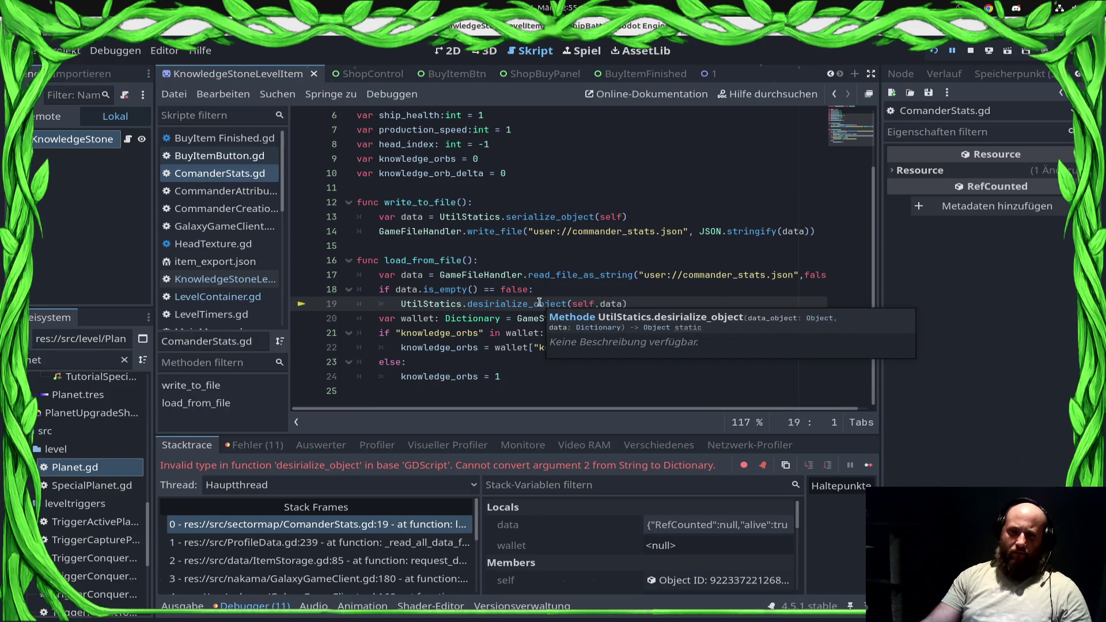
click(444, 275)
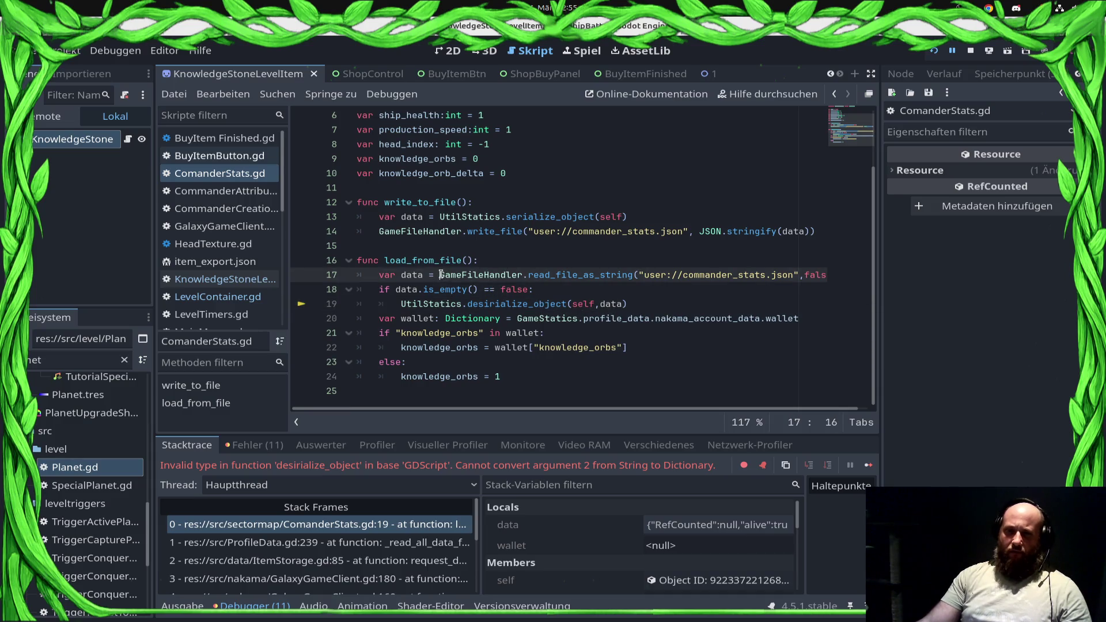
text(JSON)
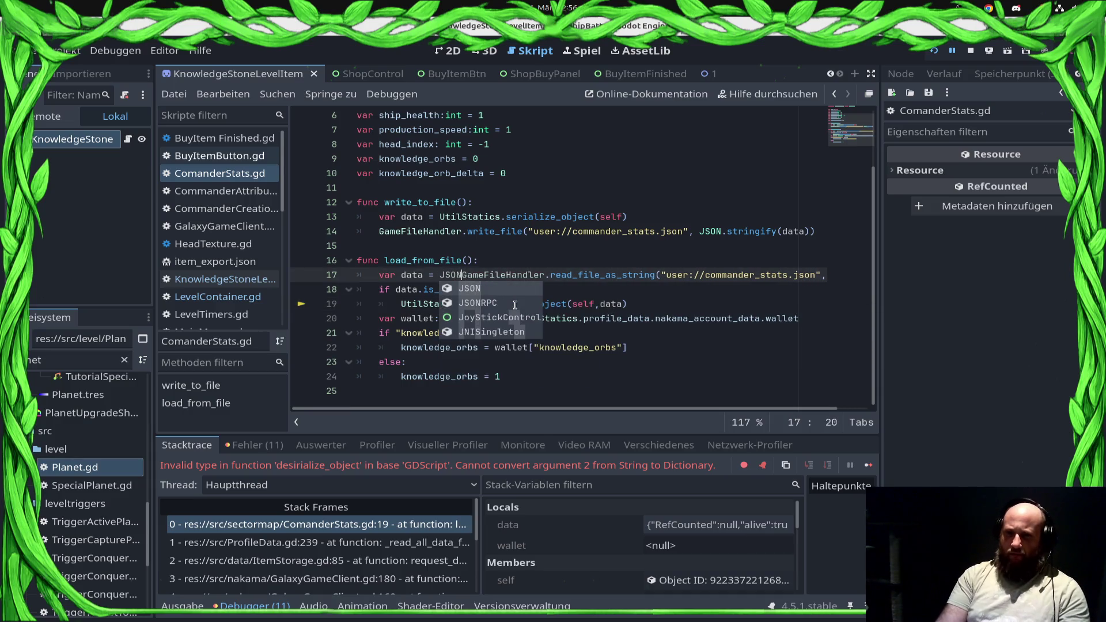
text(.pa)
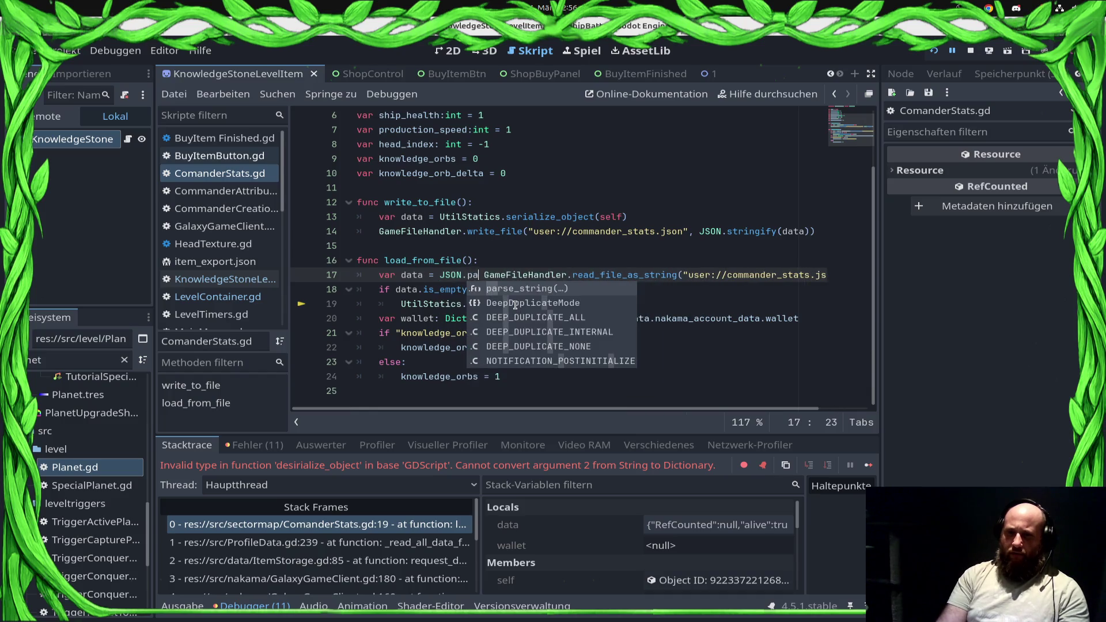
key(Return)
key(Delete)
key(Delete)
key(End)
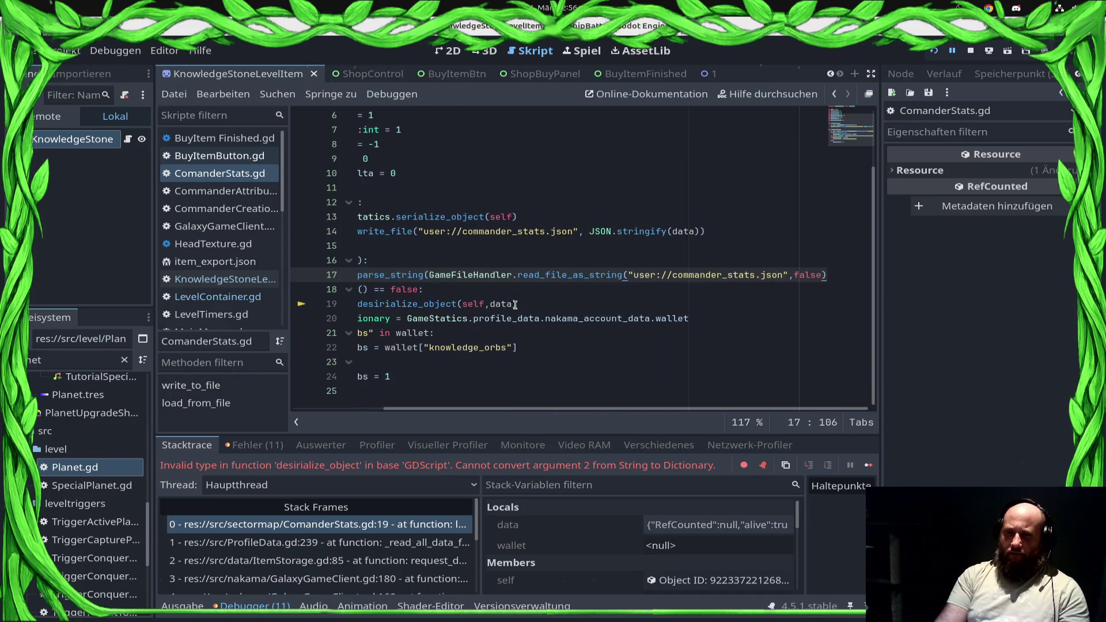
text())
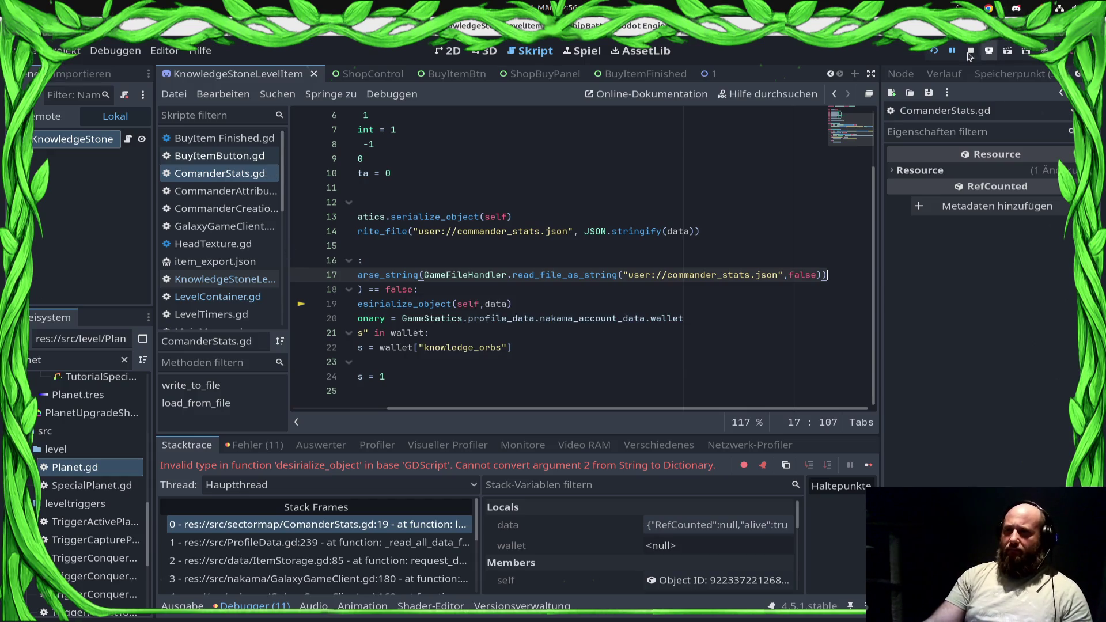
Restart the game and accept the Draxal Homesector mission from the sector map.
click(973, 51)
click(943, 50)
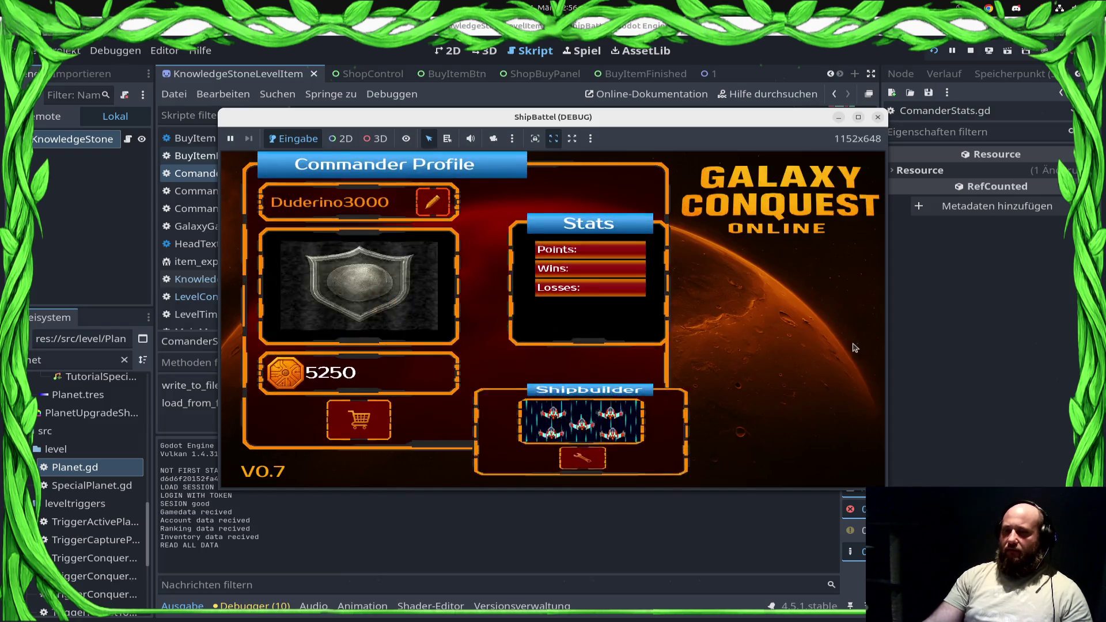
click(736, 401)
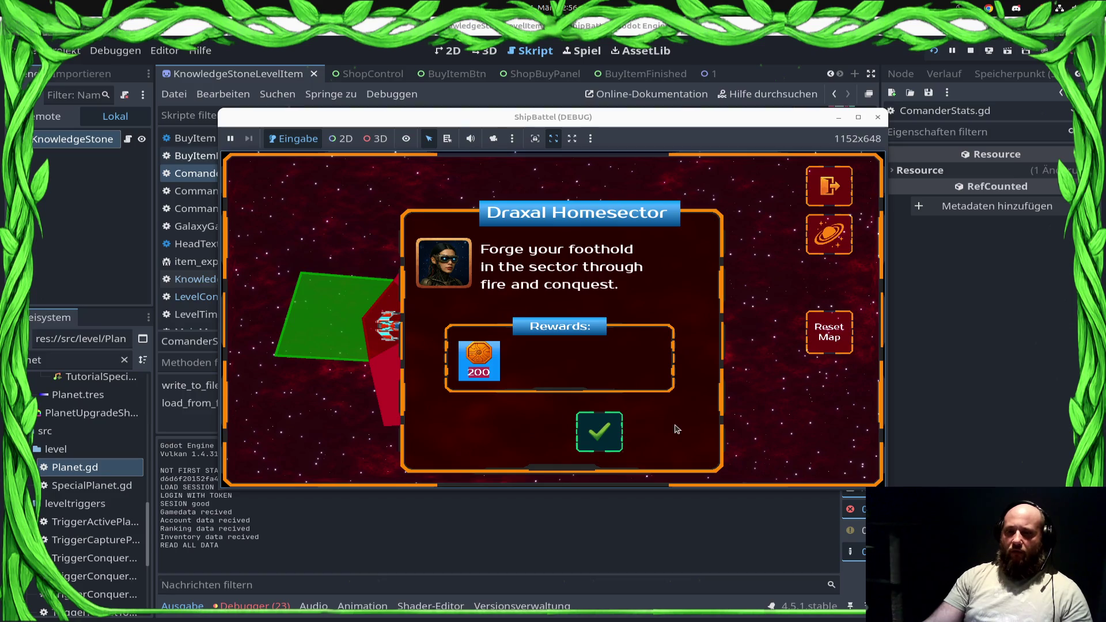
click(599, 432)
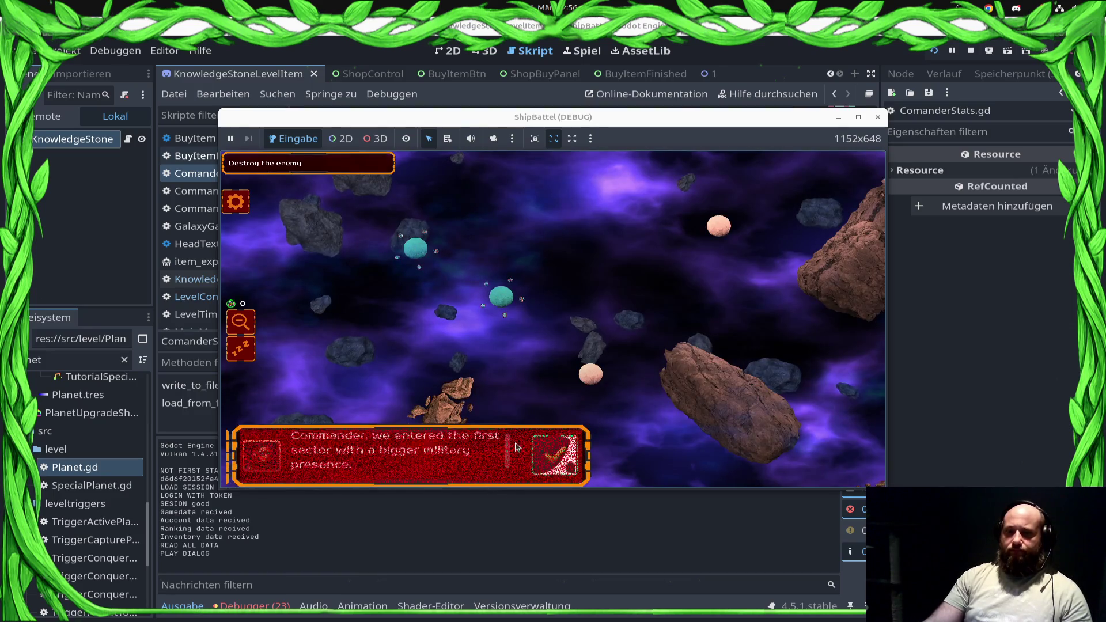
Dismiss the commander's message, zoom the battle view out and maximize the game window.
click(516, 447)
click(238, 321)
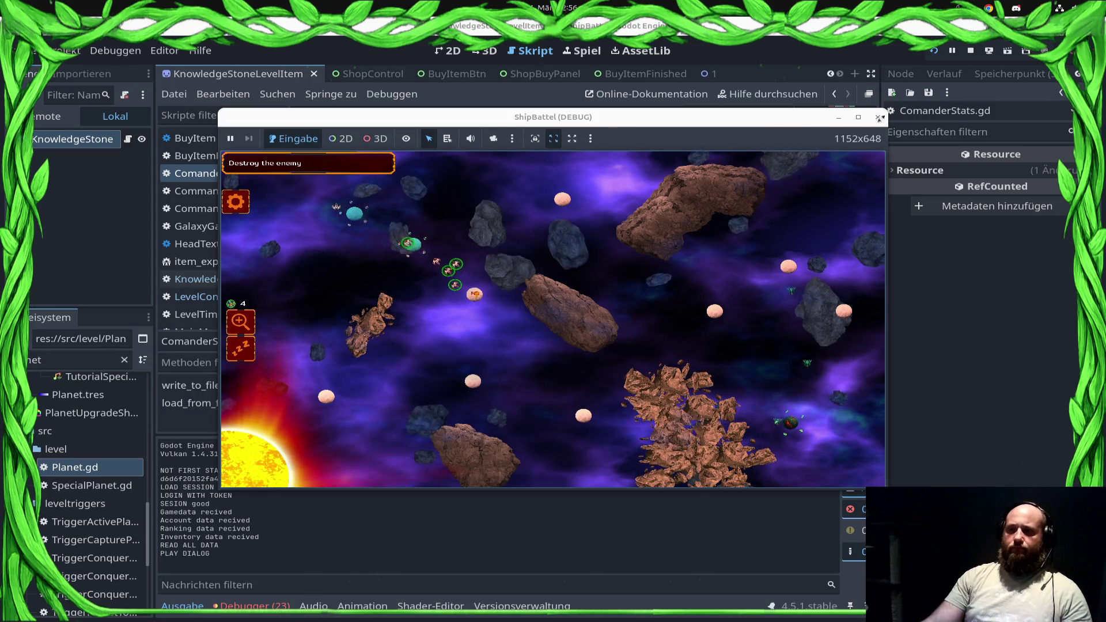
click(858, 117)
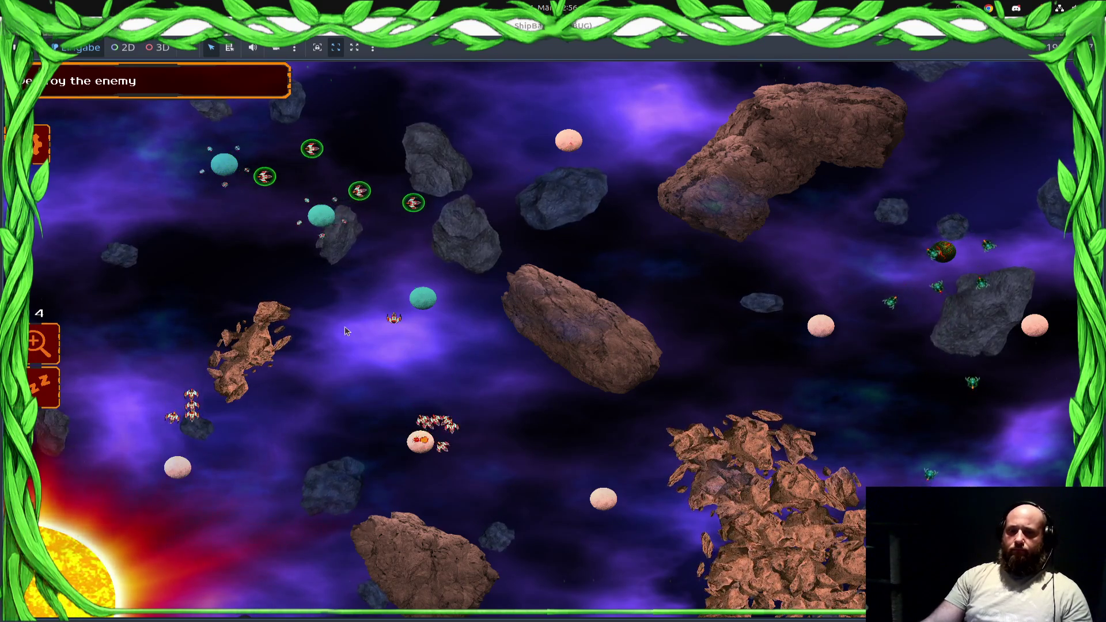
Box-select the ship groups and order them across the asteroid field toward the enemy.
double_click(446, 441)
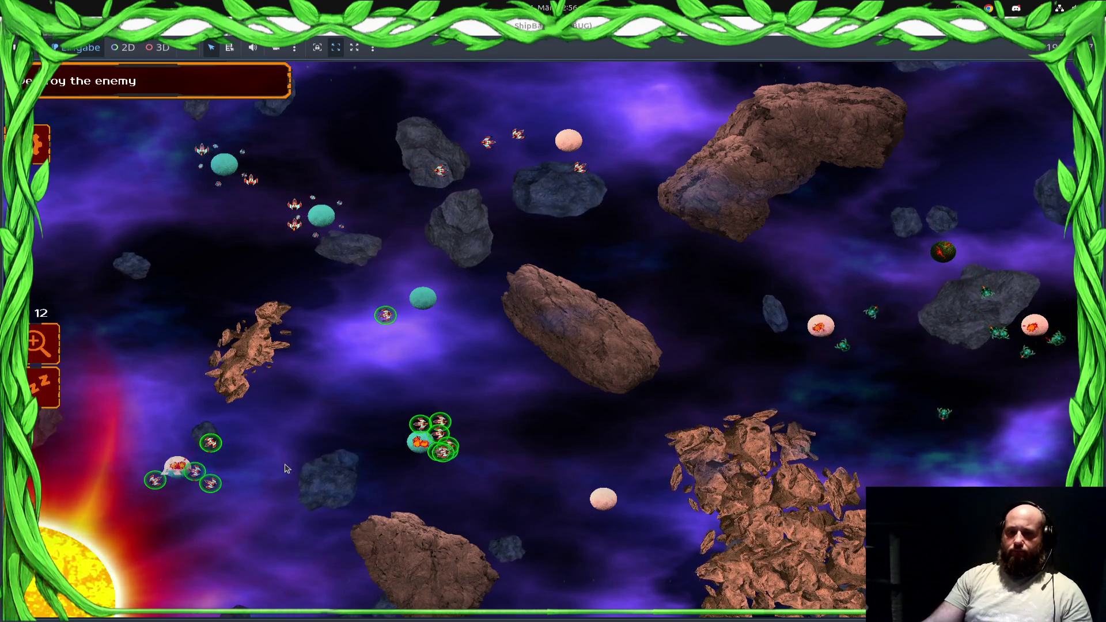
drag(547, 333, 37, 333)
right_click(499, 458)
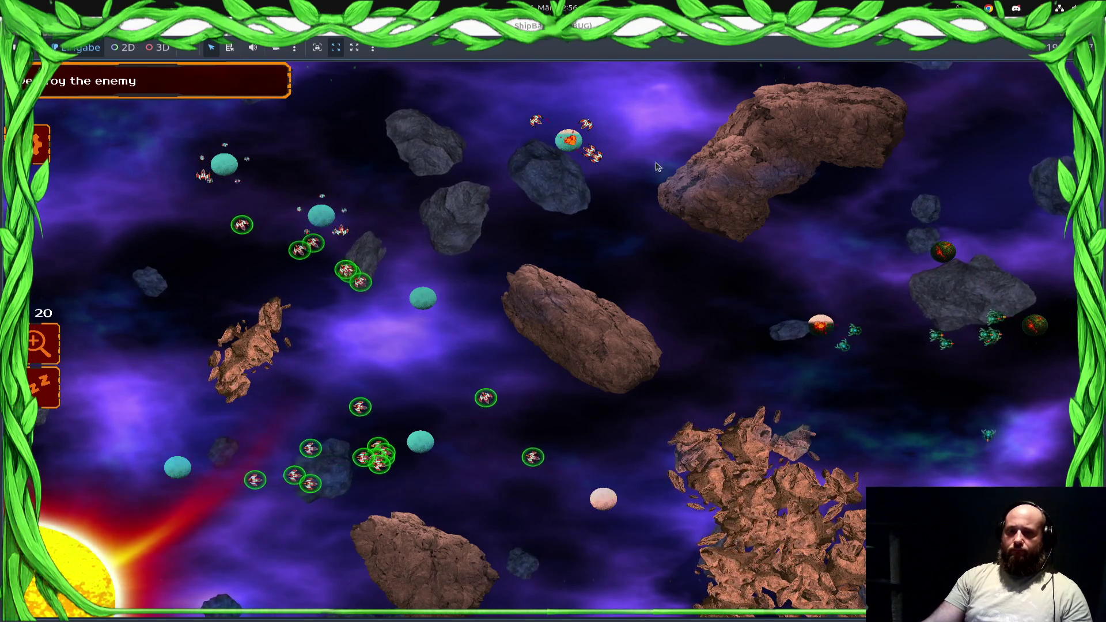
click(569, 140)
right_click(576, 237)
drag(316, 215, 550, 308)
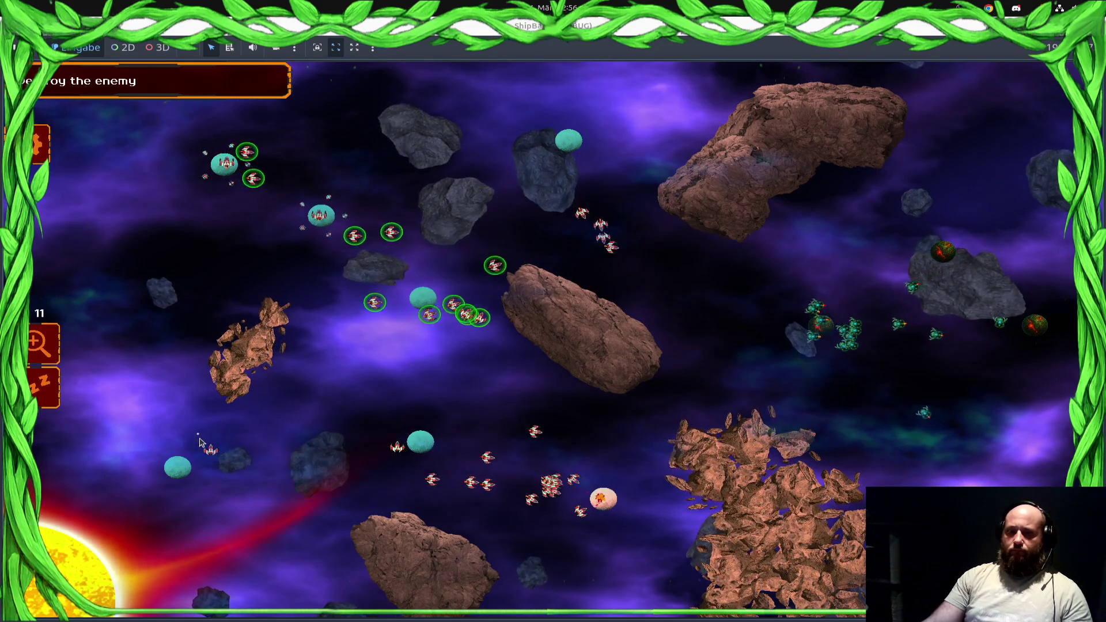
drag(323, 383, 496, 527)
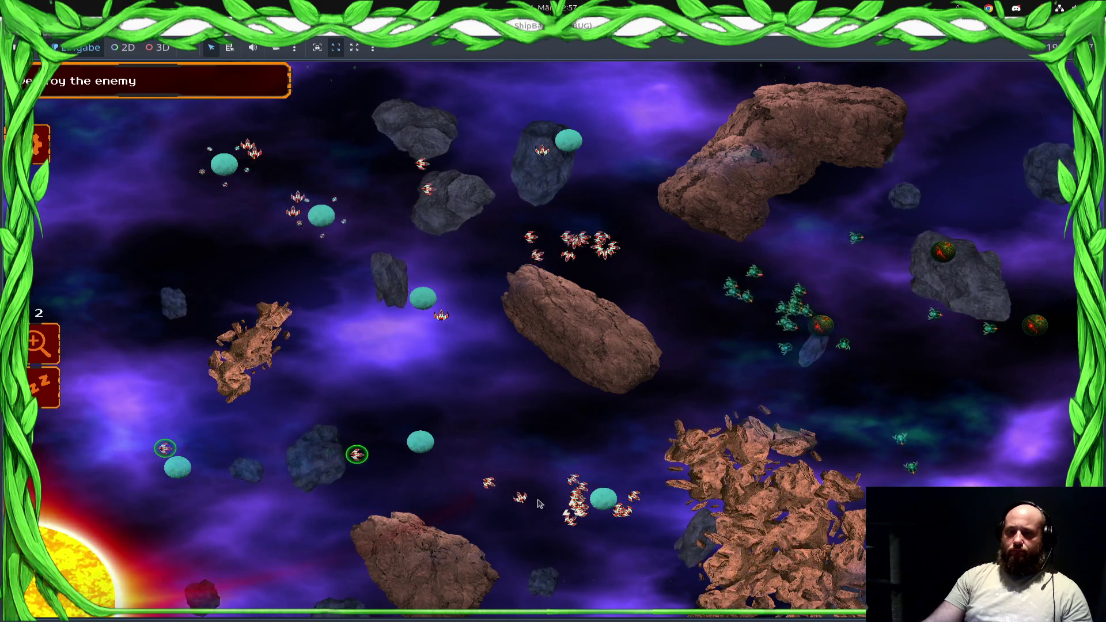
drag(429, 542, 684, 550)
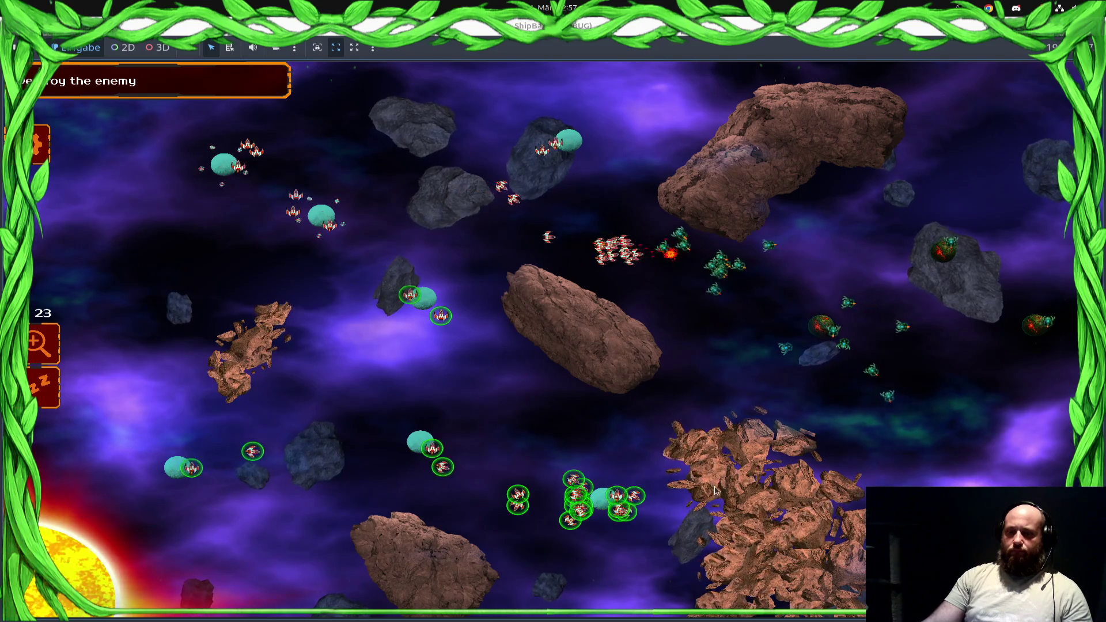
right_click(862, 415)
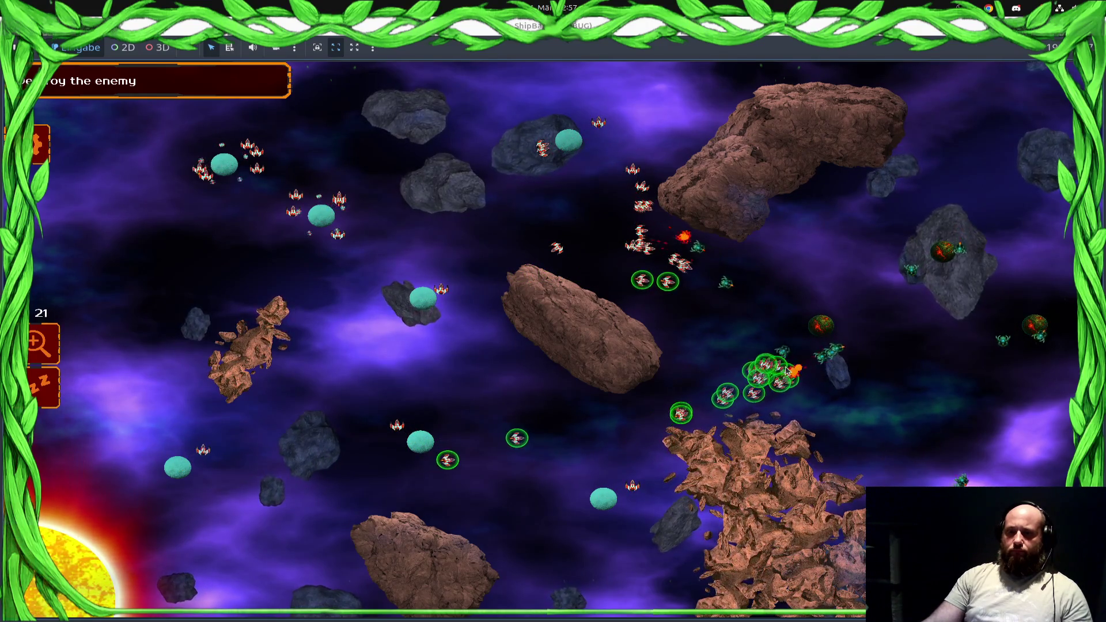
scroll(805, 362, up, 3)
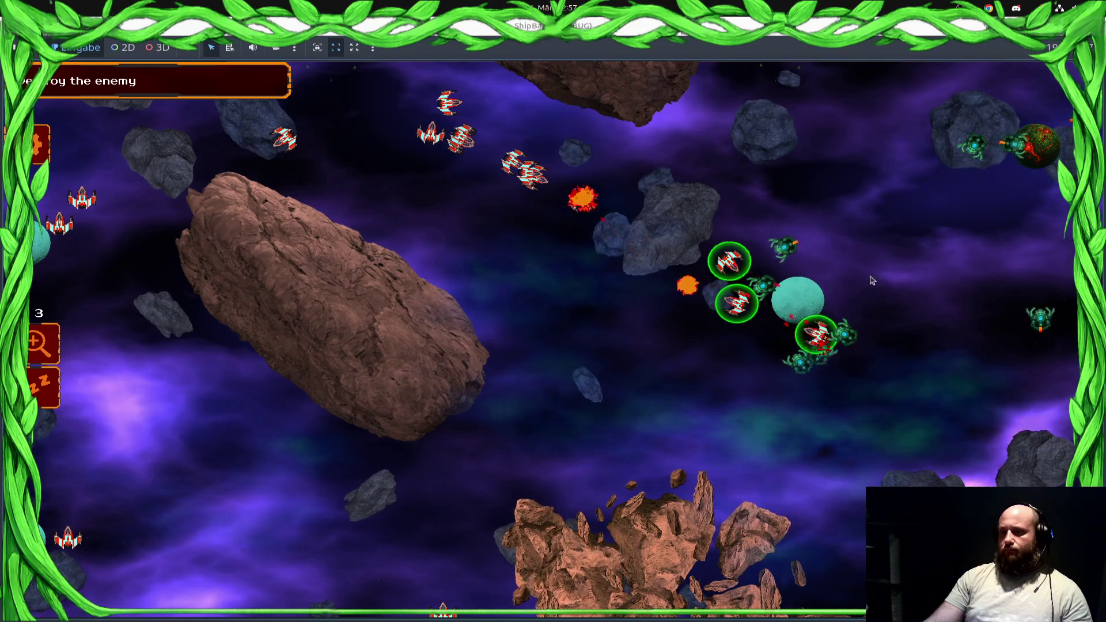
Gather the fleets with group hotkey 1, Ctrl+A and drags, and send them toward the enemy.
key(1)
scroll(684, 404, down, 3)
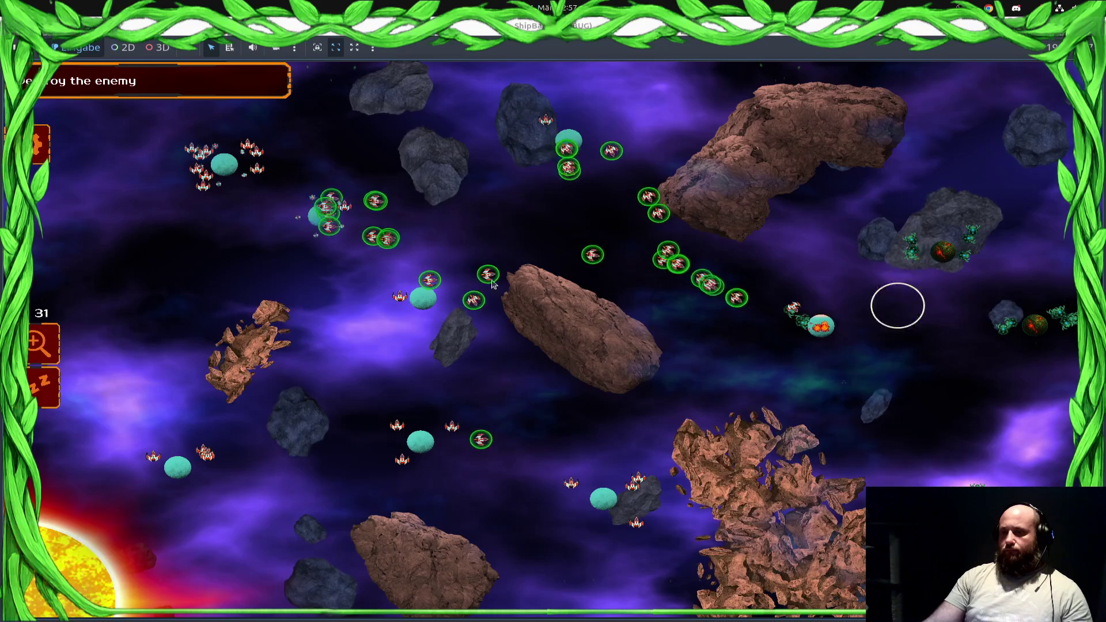
key(ctrl+a)
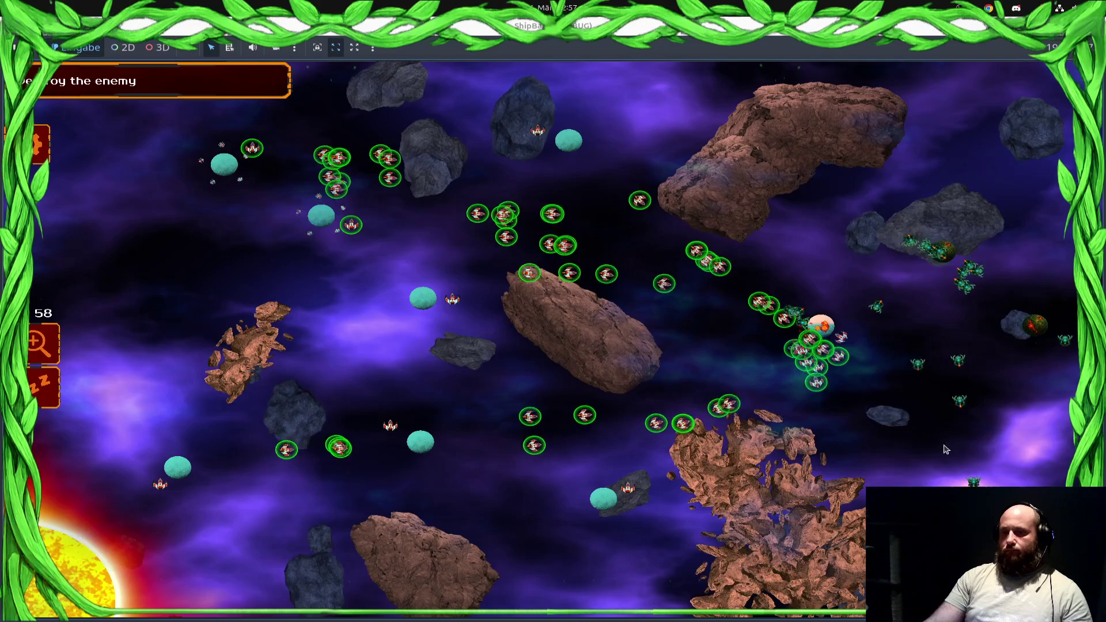
double_click(544, 340)
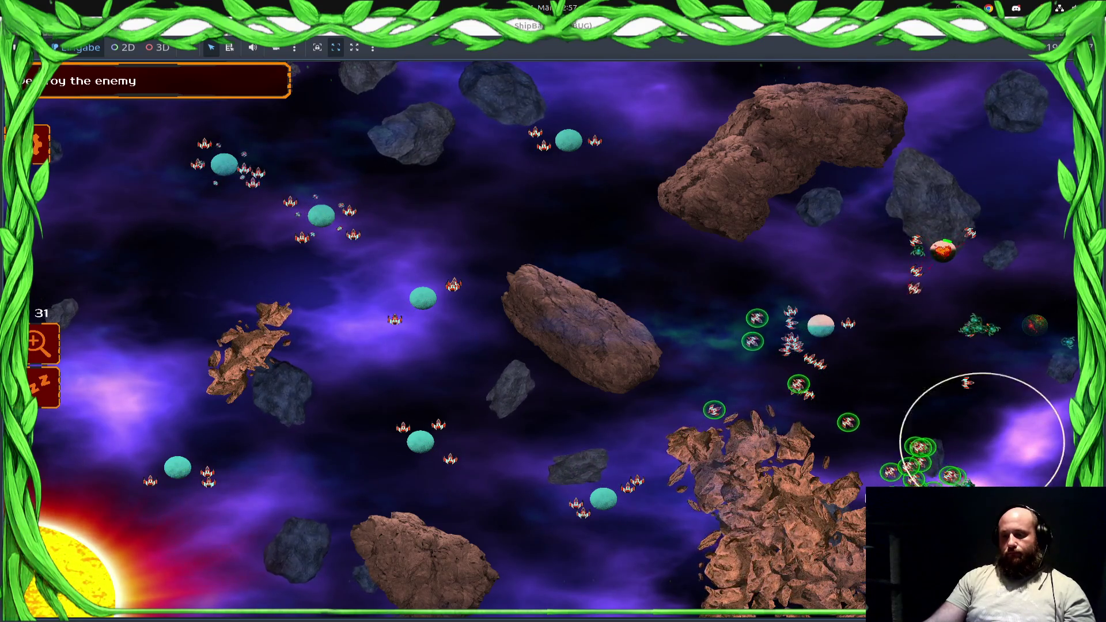
drag(900, 455, 380, 455)
drag(1004, 380, 196, 380)
right_click(890, 367)
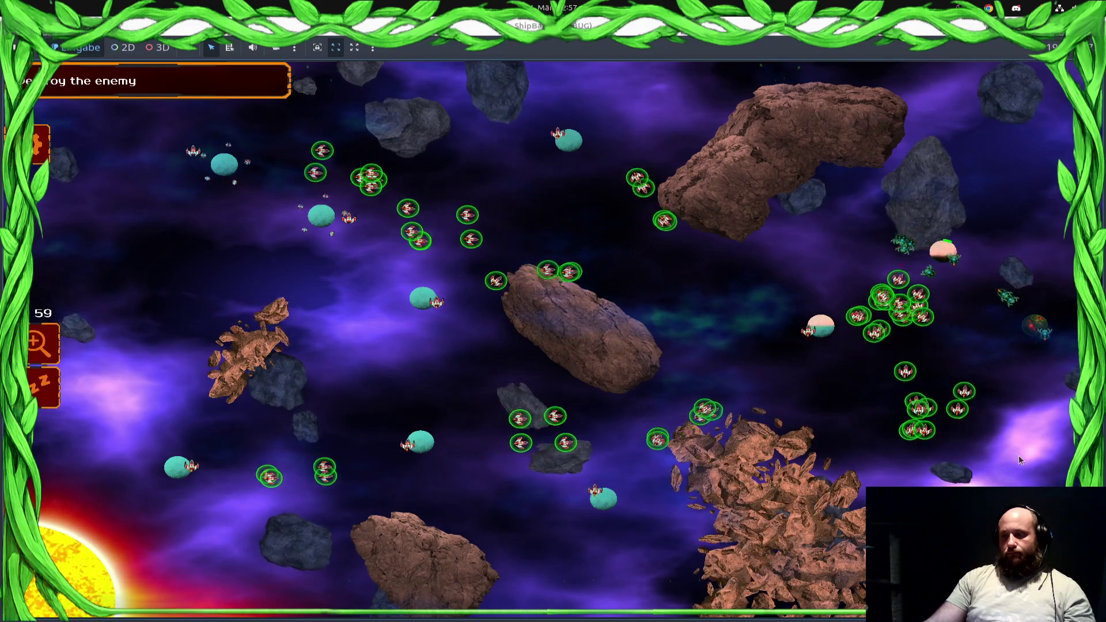
Reselect the central and right-hand ships and order them to attack the enemy planets.
click(1044, 323)
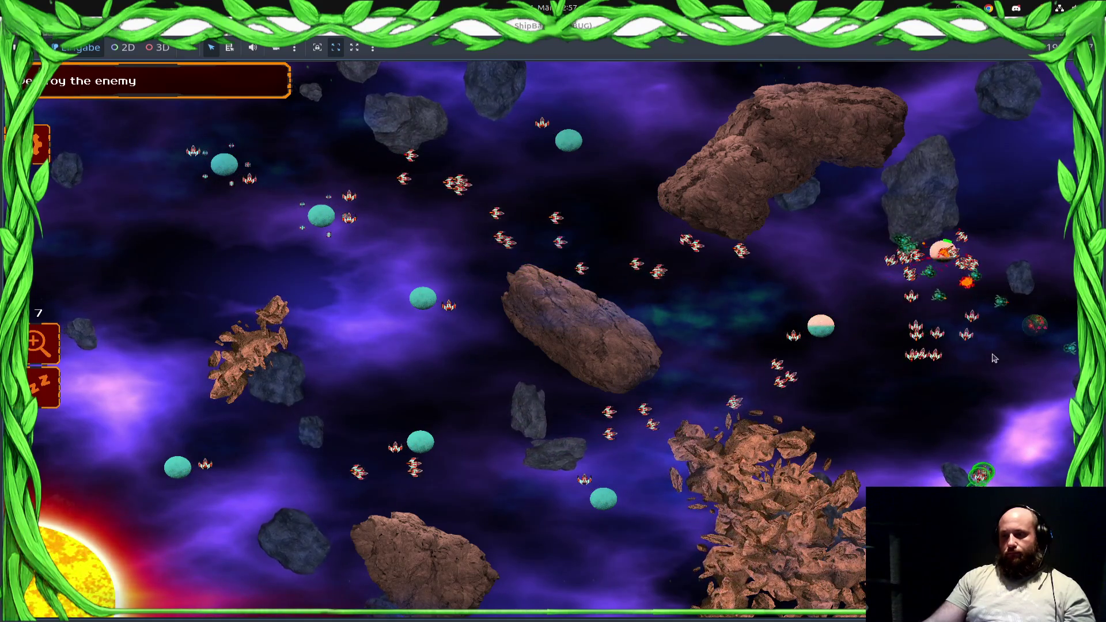
scroll(1046, 324, up, 3)
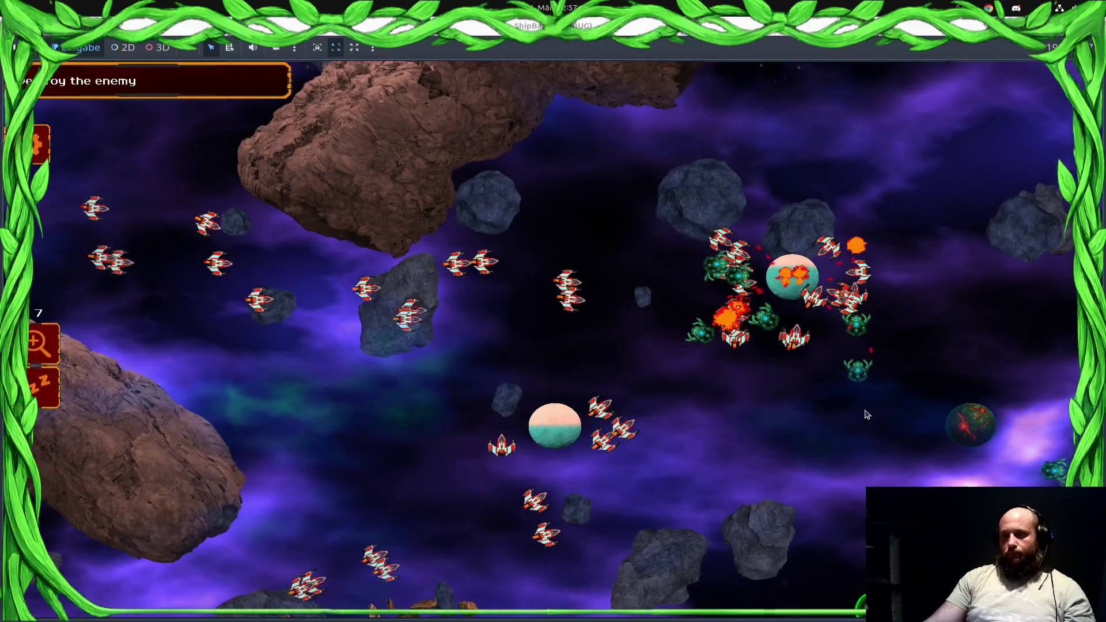
drag(363, 225, 875, 489)
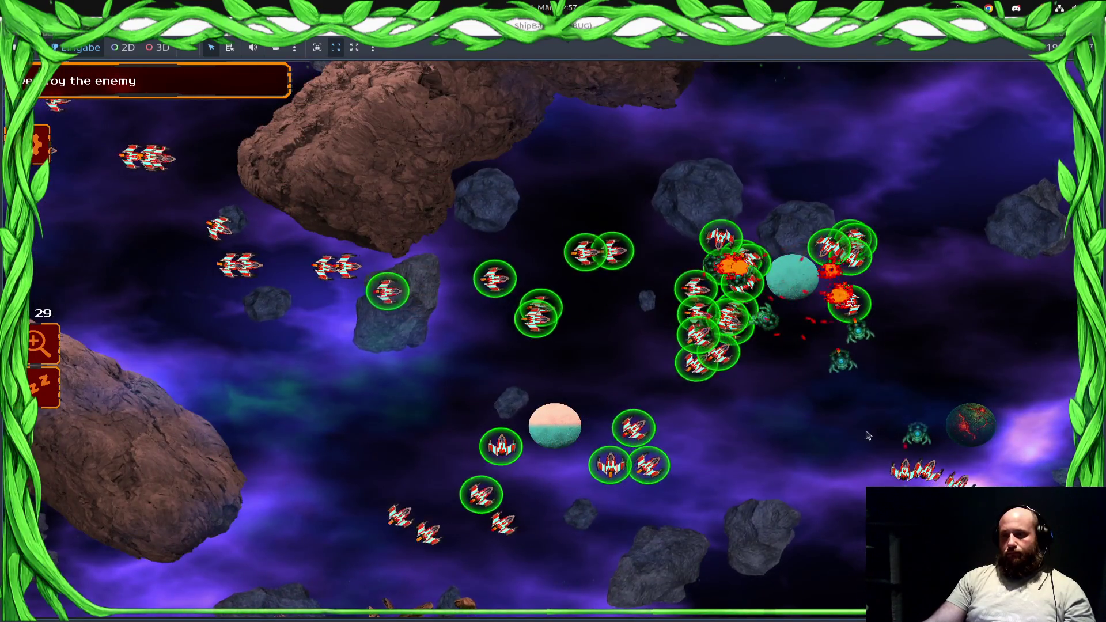
right_click(900, 419)
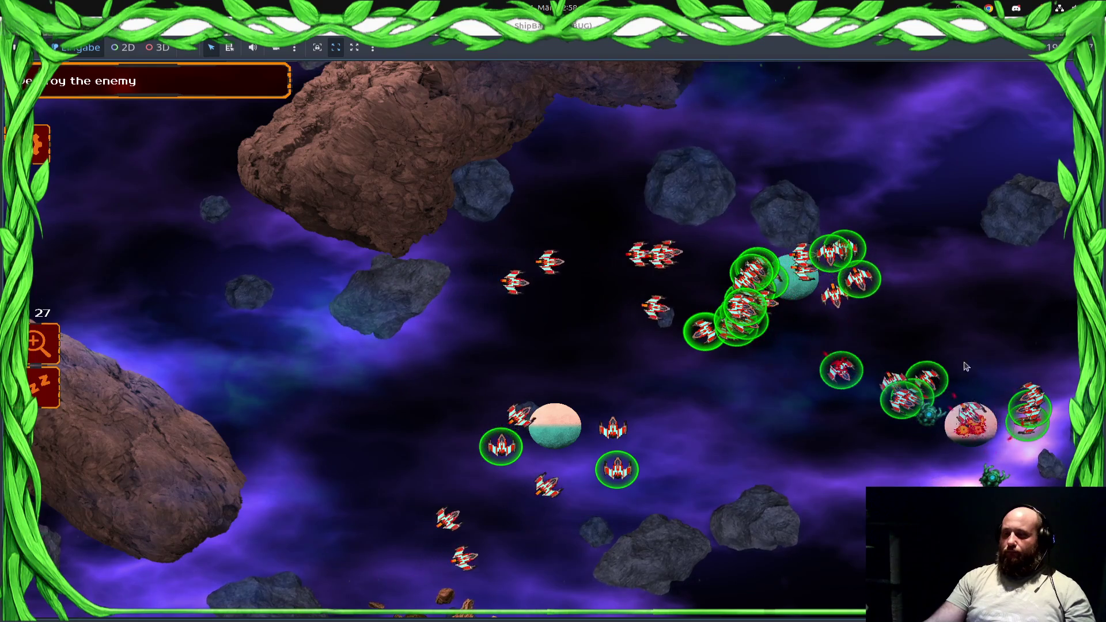
drag(864, 308, 946, 311)
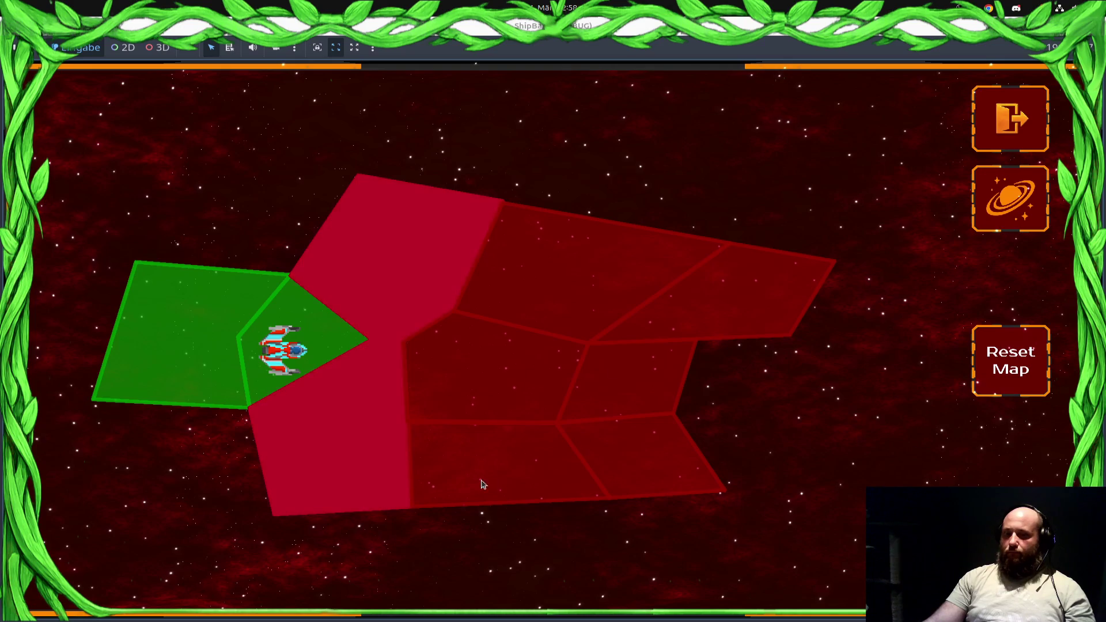
Pick the adjacent red sector's mission briefing, then bring up the desktop window overview.
click(356, 417)
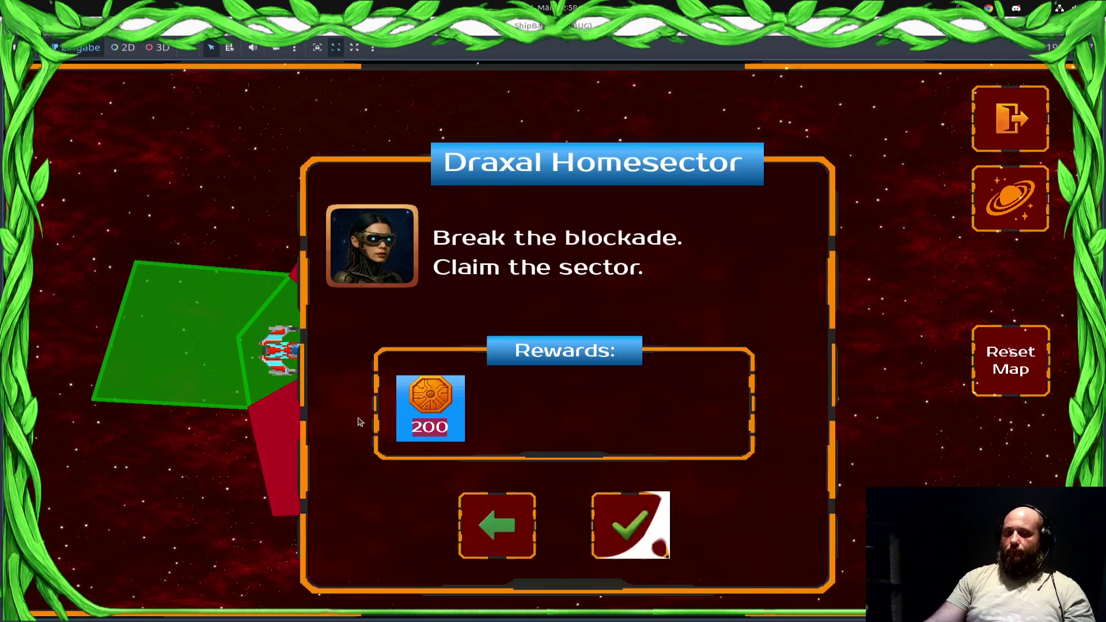
click(635, 534)
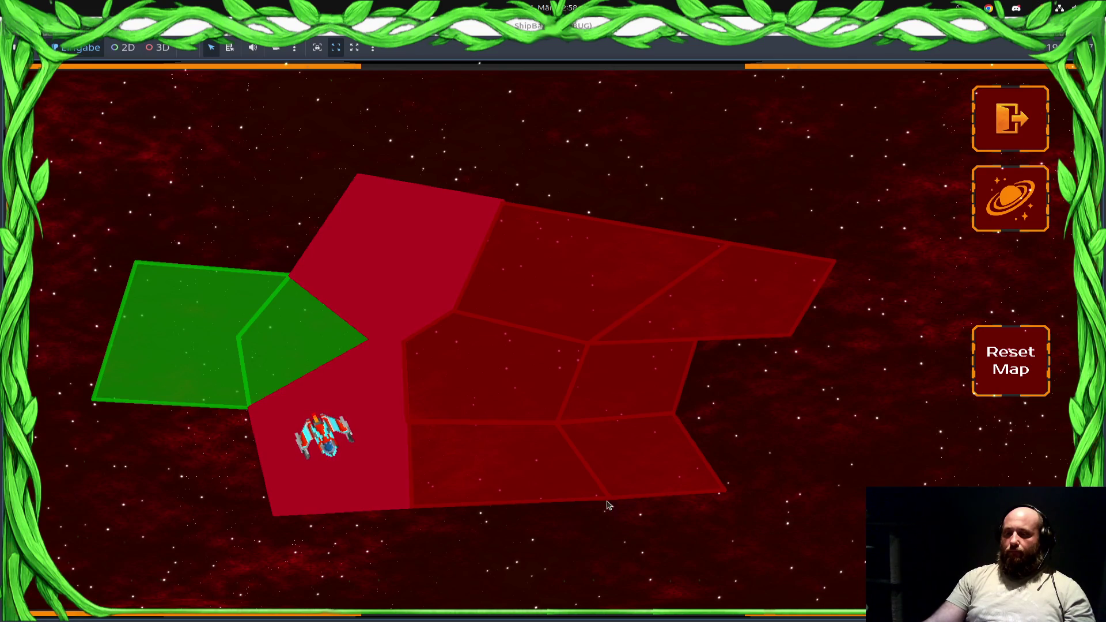
key(super)
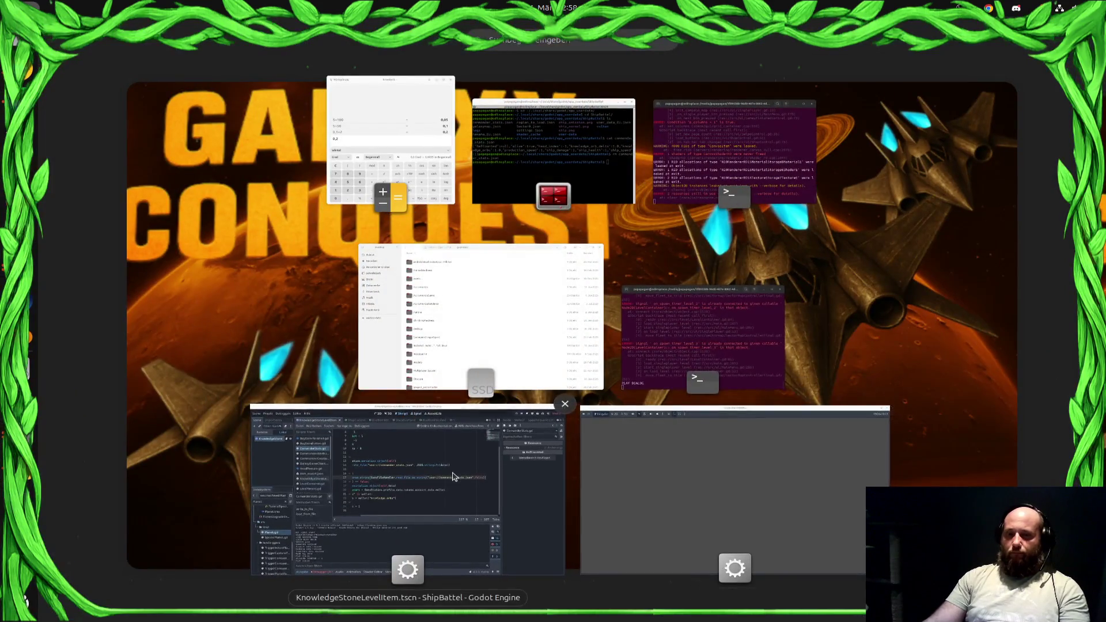
Open LevelContainer.gd in the Godot script editor, then dismiss the game's briefing dialog.
click(502, 438)
drag(489, 334, 127, 308)
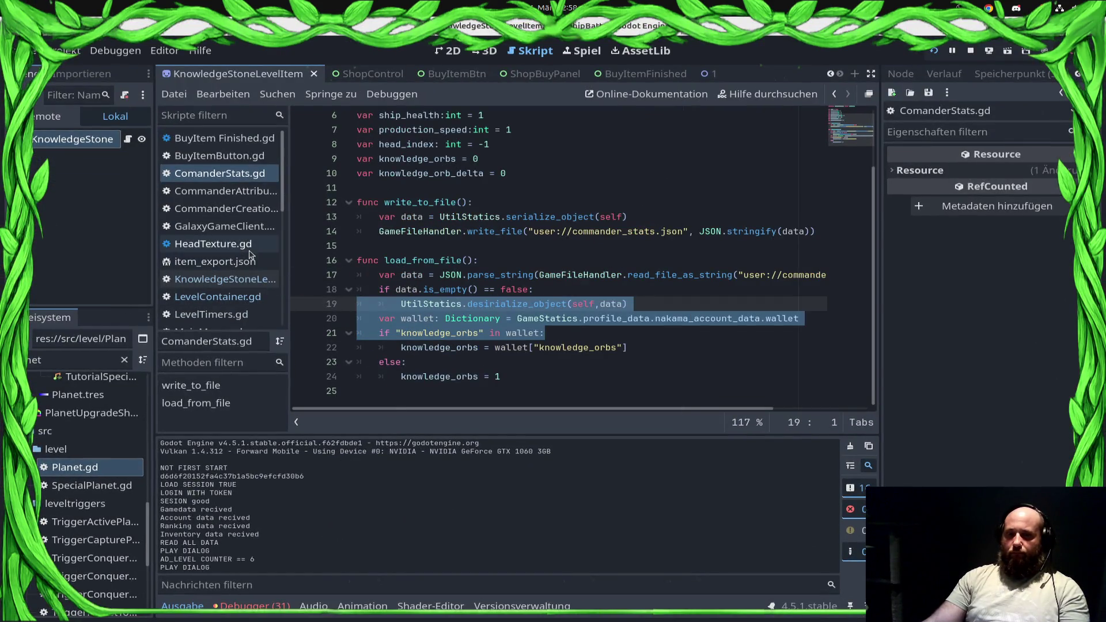
click(233, 300)
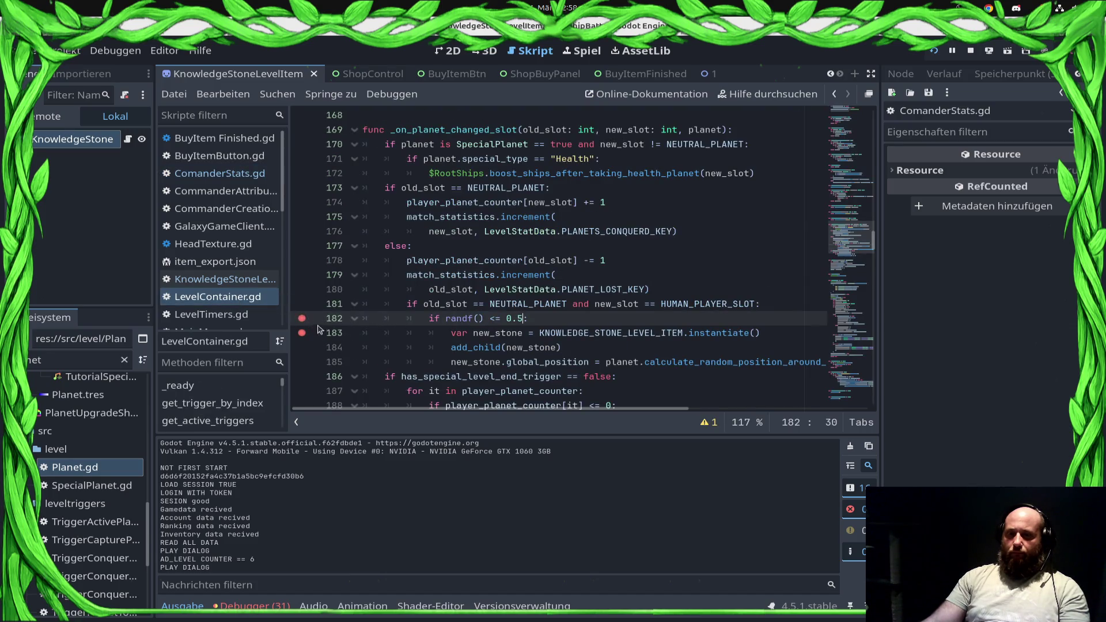
key(alt+Tab)
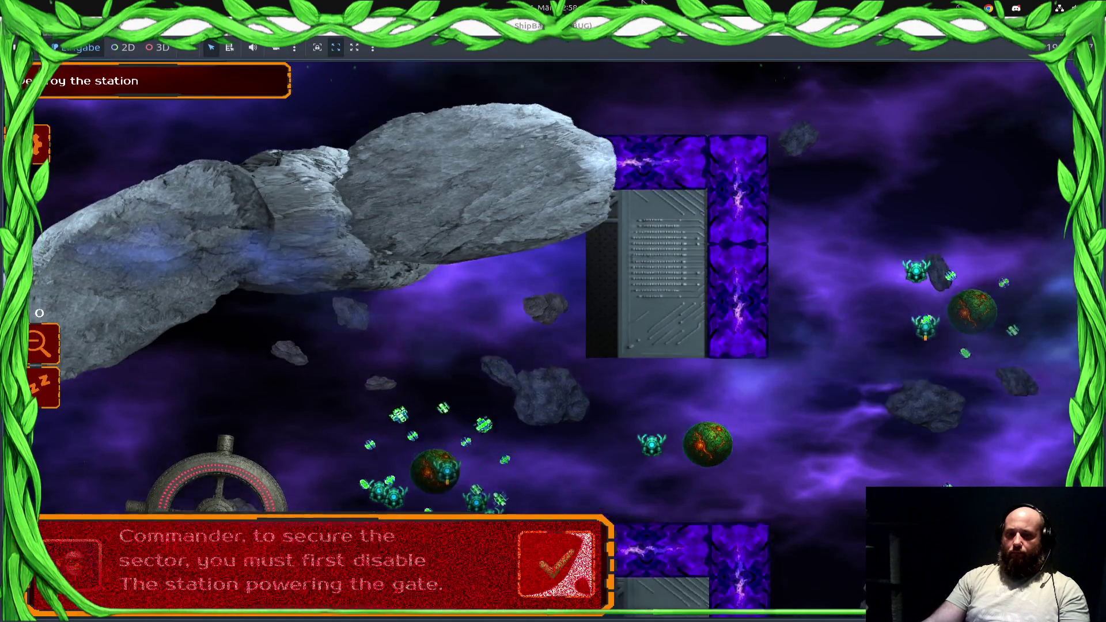
click(555, 563)
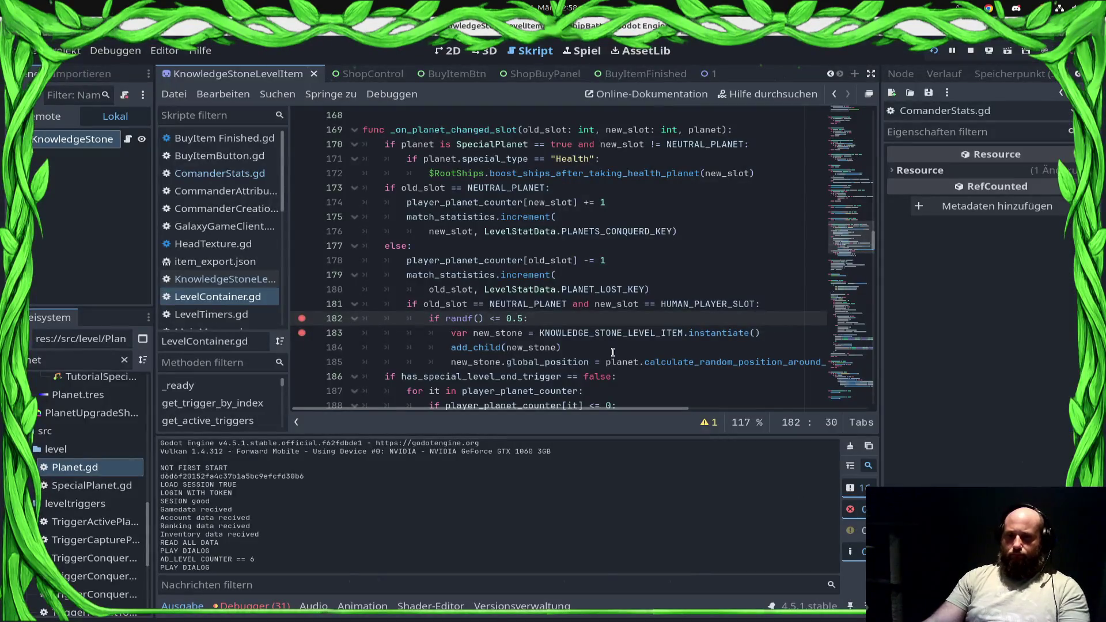
Cut the knowledge-stone spawn block out of the else branch.
double_click(616, 304)
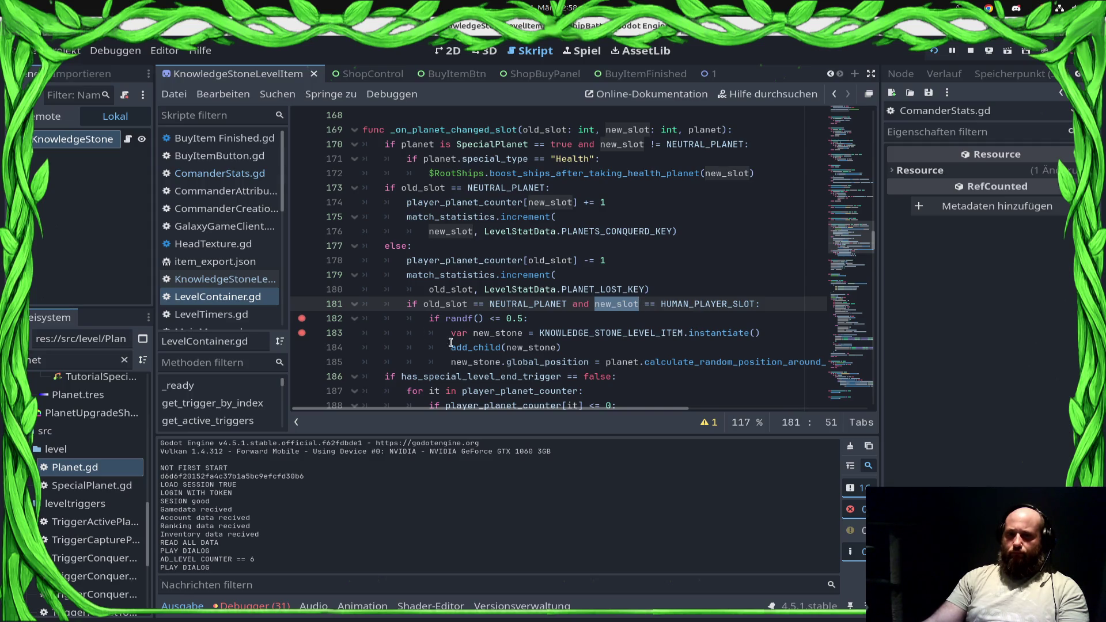
drag(400, 302, 492, 362)
key(ctrl+c)
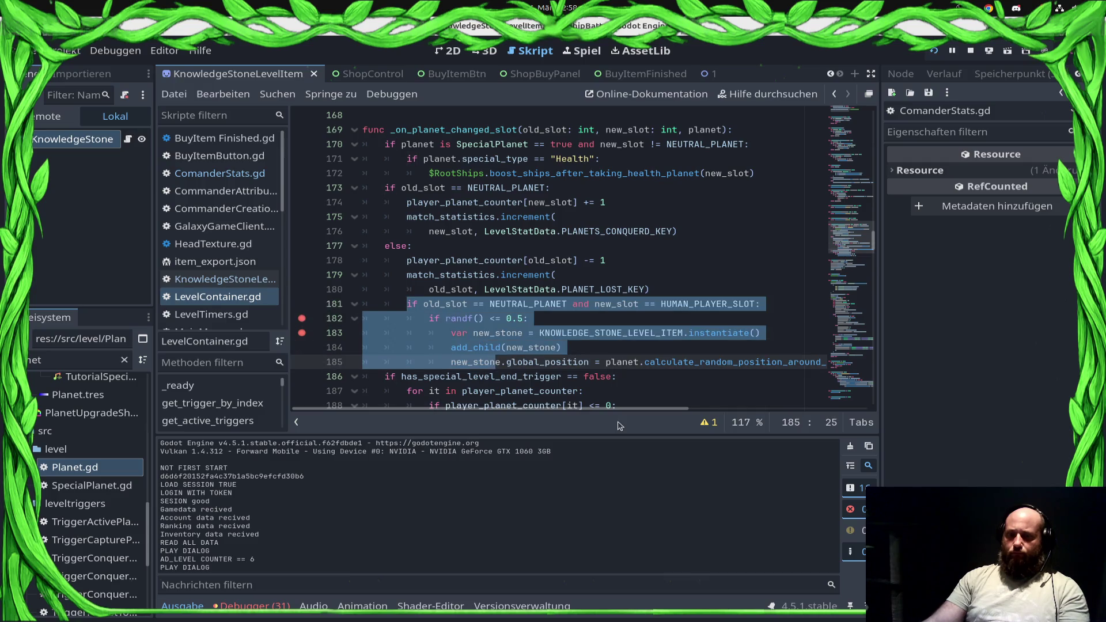
key(shift+End)
key(Delete)
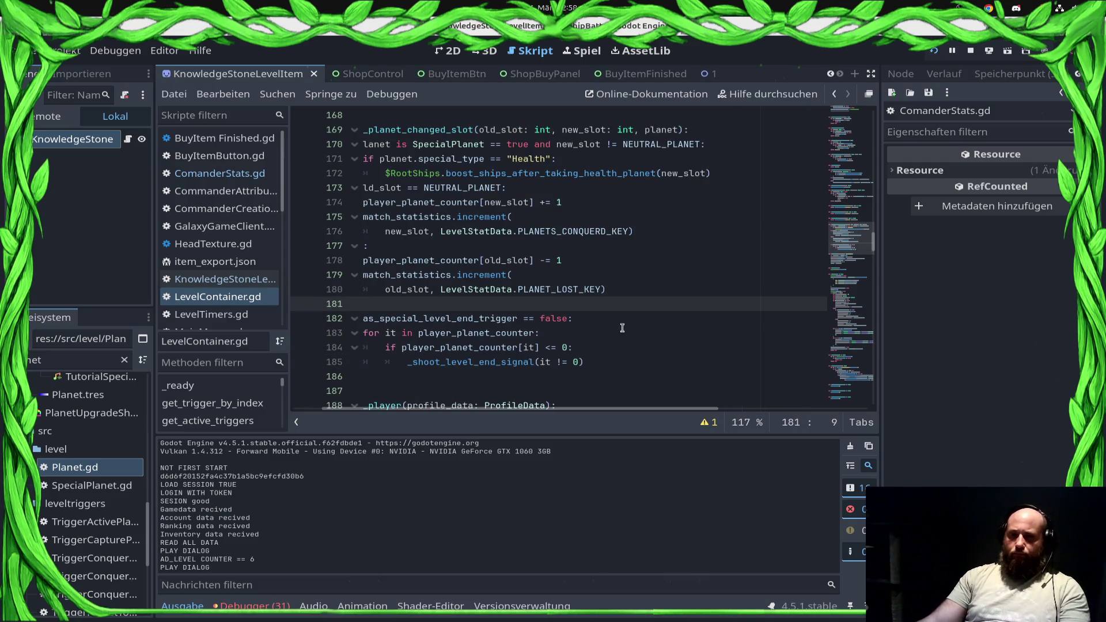
Add 'if new_slot == HUMAN_PLAYER_SLOT:' in the conquered branch and paste the spawn block beneath it.
drag(488, 318, 186, 304)
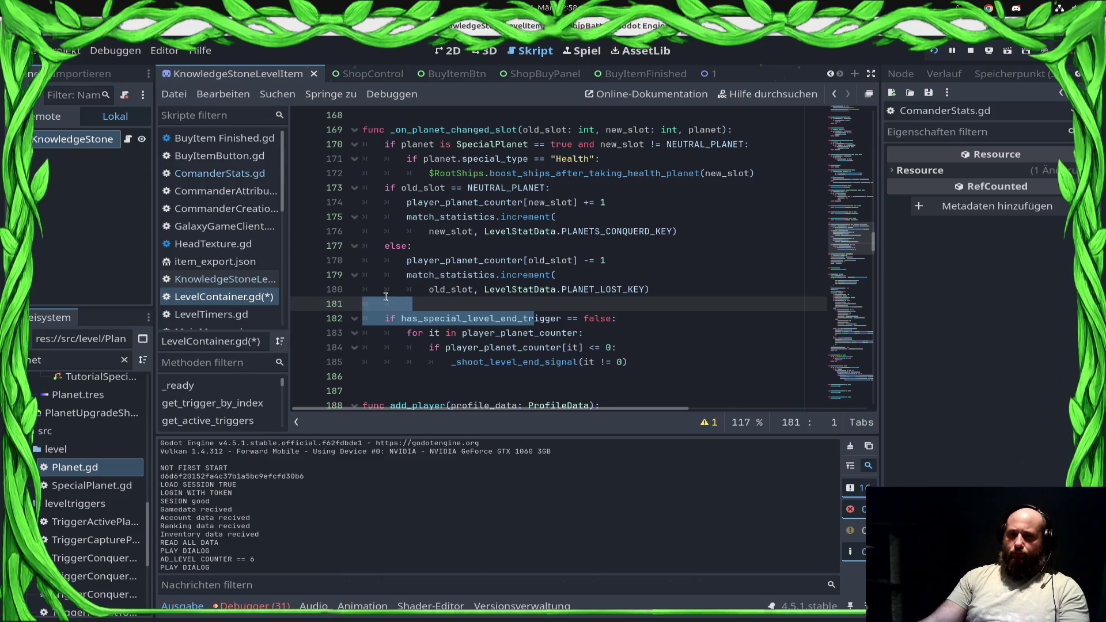
click(413, 307)
key(alt+Up)
key(alt+Up)
key(alt+Up)
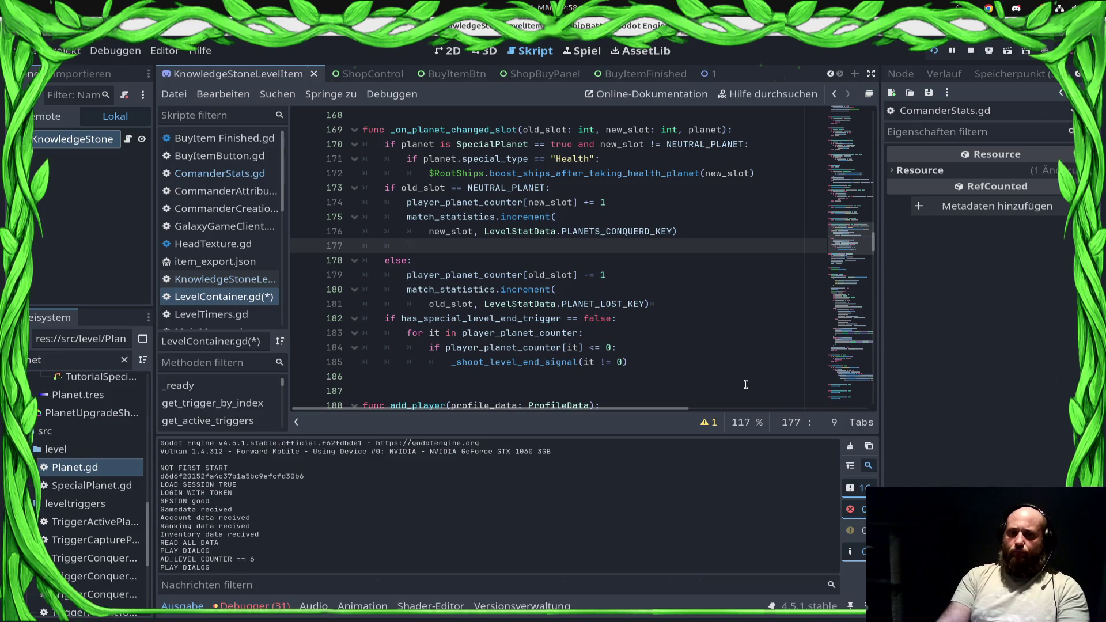
key(ctrl+space)
key(Escape)
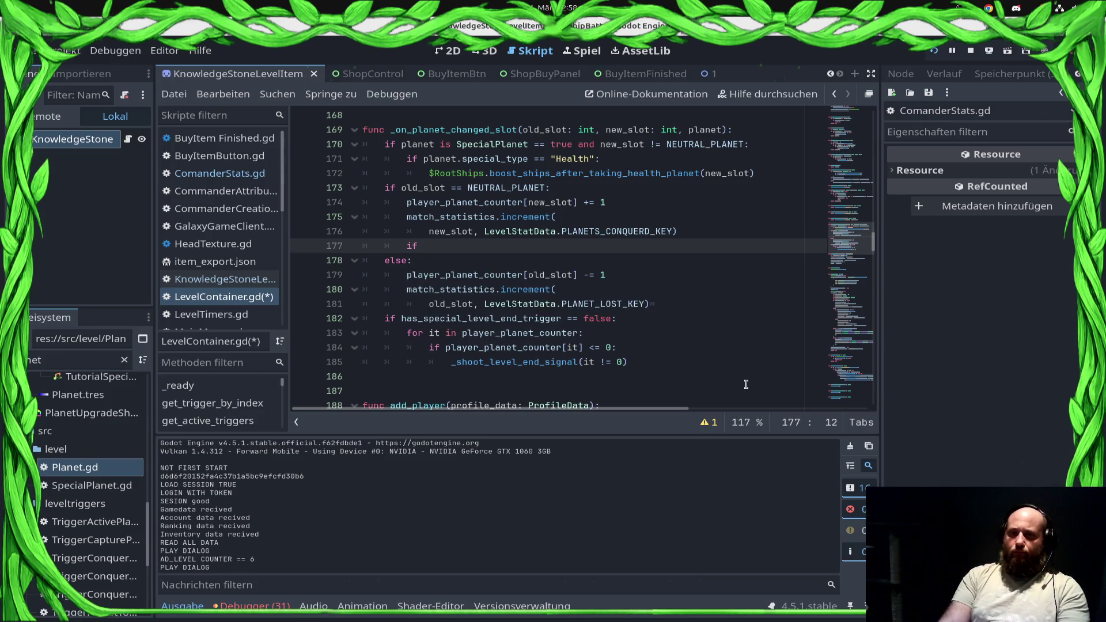
text(slot == HU)
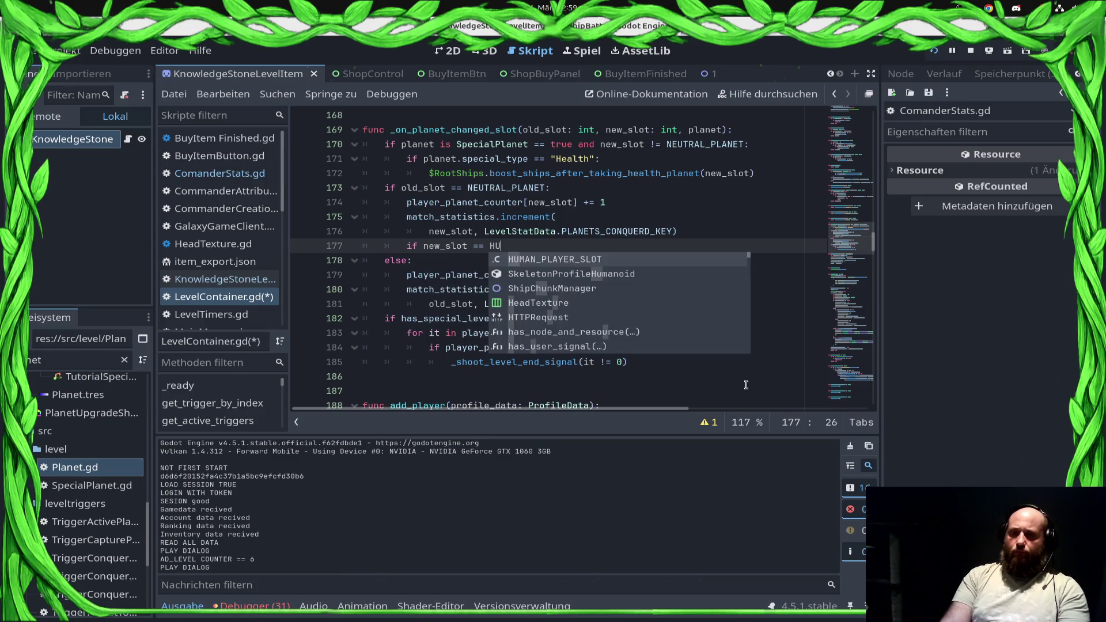
key(Return)
text(:)
key(Return)
key(ctrl+v)
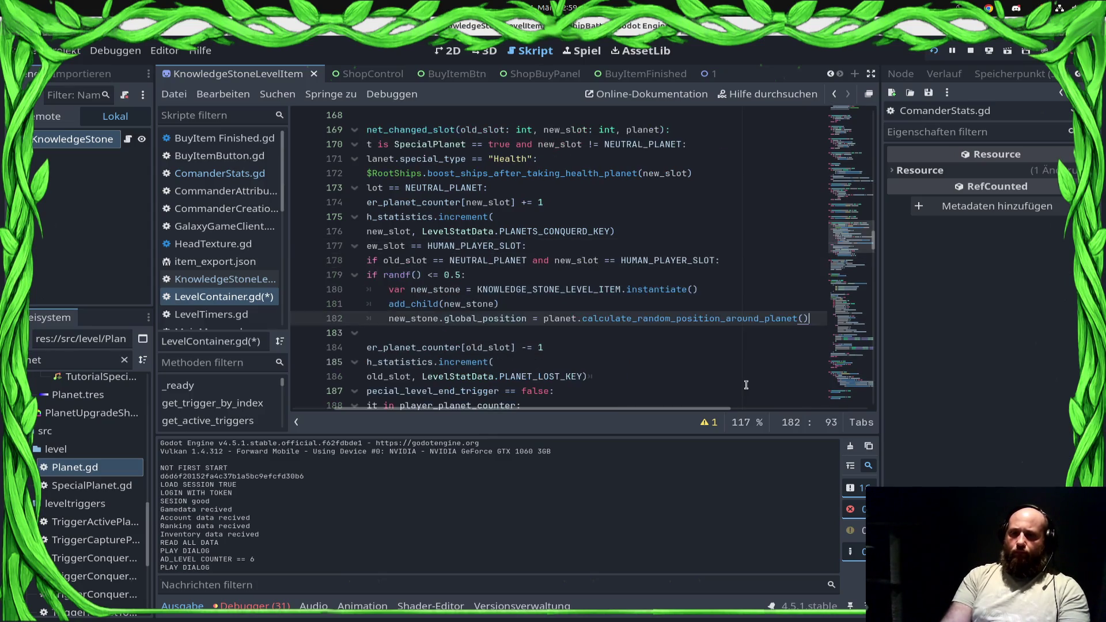
Indent the pasted lines to nest under the new condition and save LevelContainer.gd.
key(Up)
key(Up)
key(Home)
key(Up)
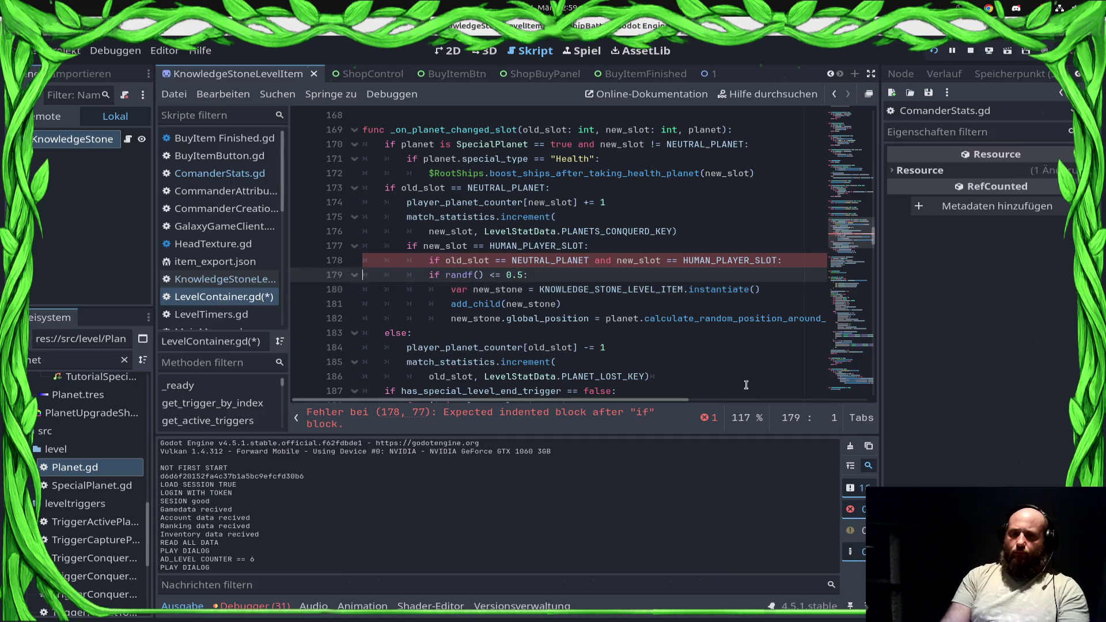
key(Tab)
key(Down)
key(Tab)
key(Down)
key(Tab)
key(Down)
key(Tab)
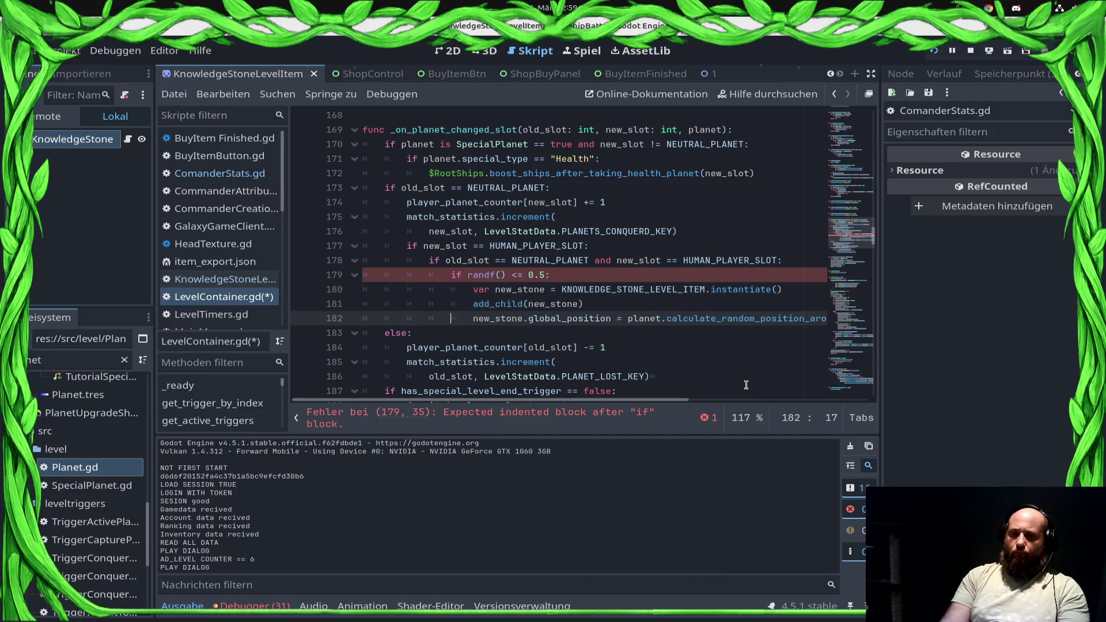
key(ctrl+s)
click(765, 245)
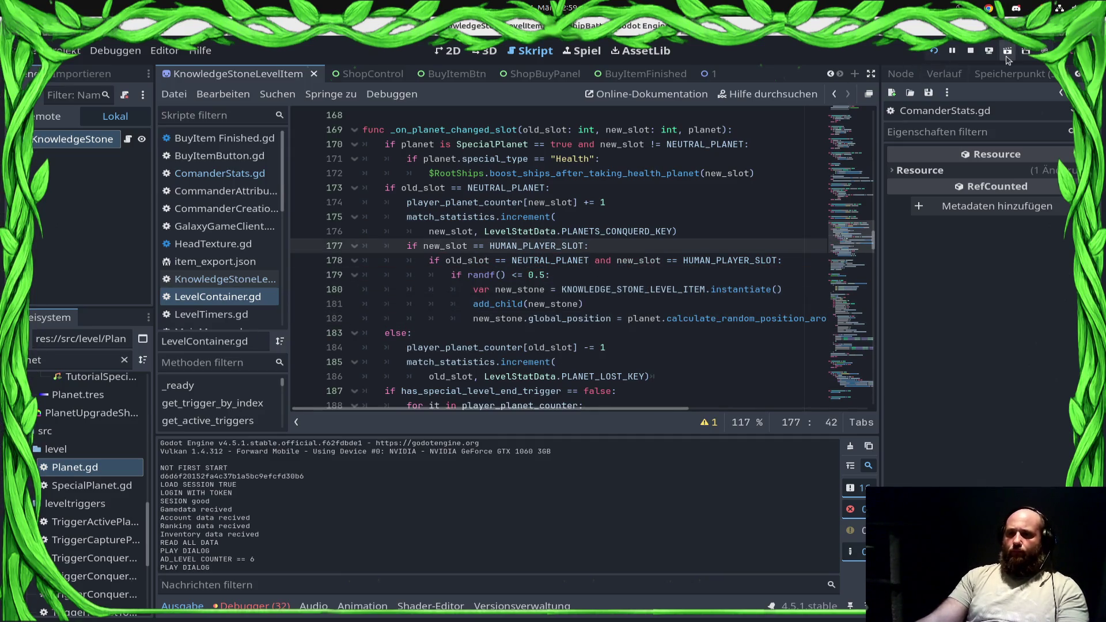
Relaunch the game with the new code and start the Draxal Homesector mission.
click(971, 52)
click(935, 52)
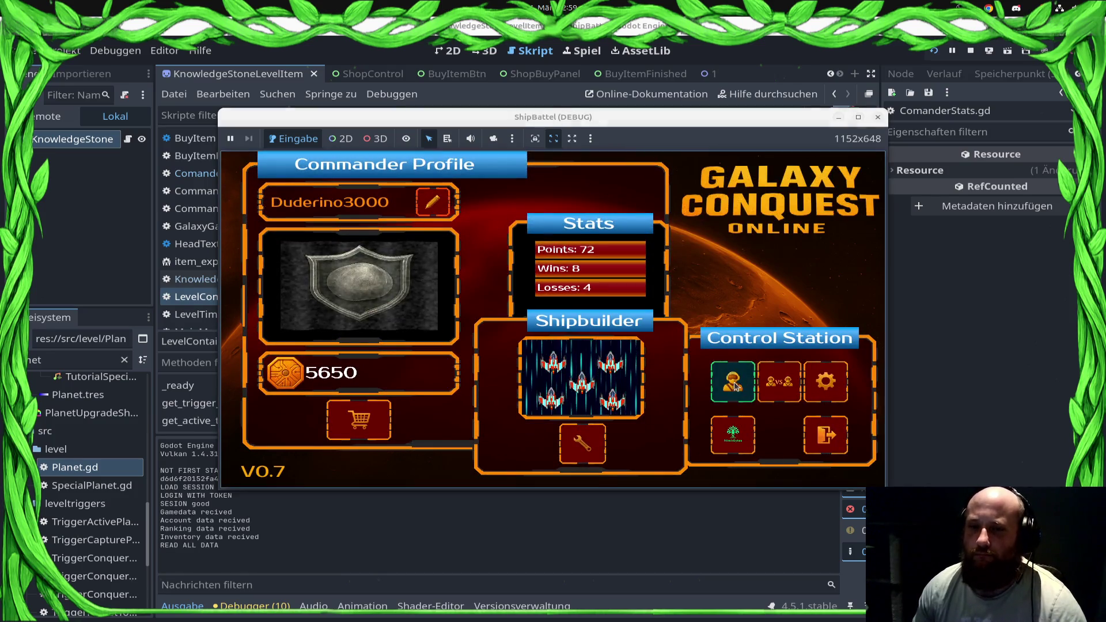
click(733, 385)
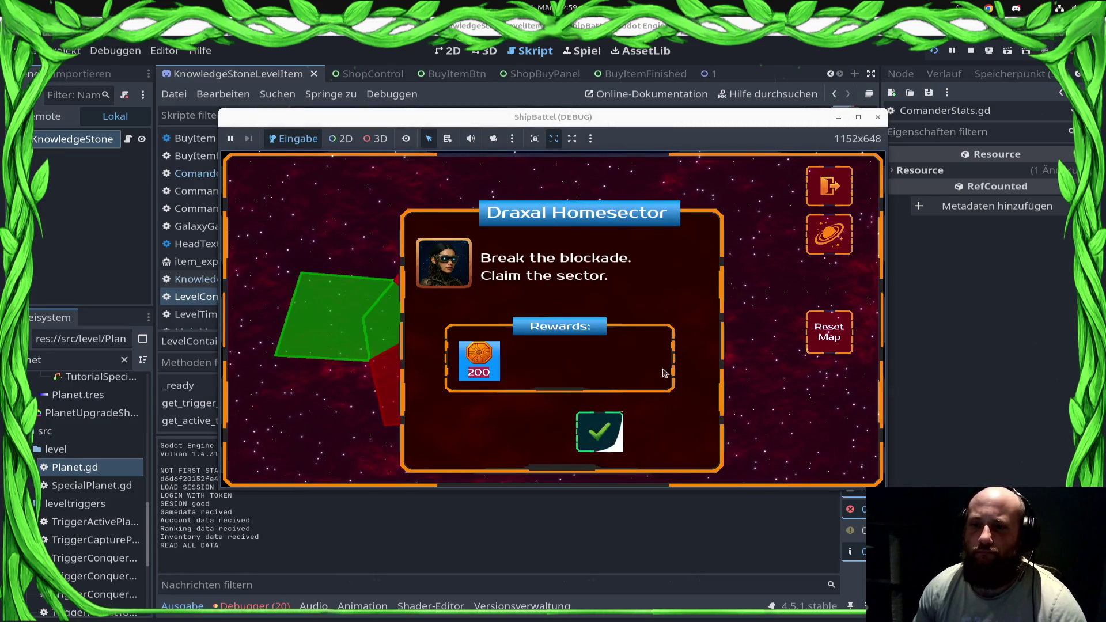
click(578, 418)
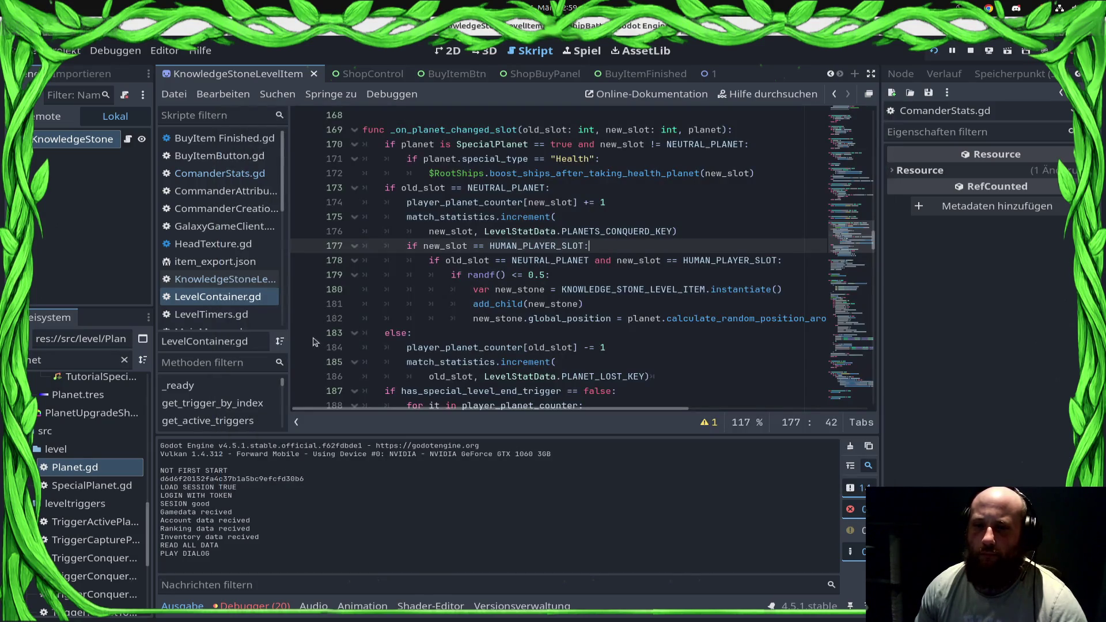
Set a breakpoint at line 179 and continue the game until the null scangrid error at KnowledgeStoneLevelItem.gd line 14.
click(302, 275)
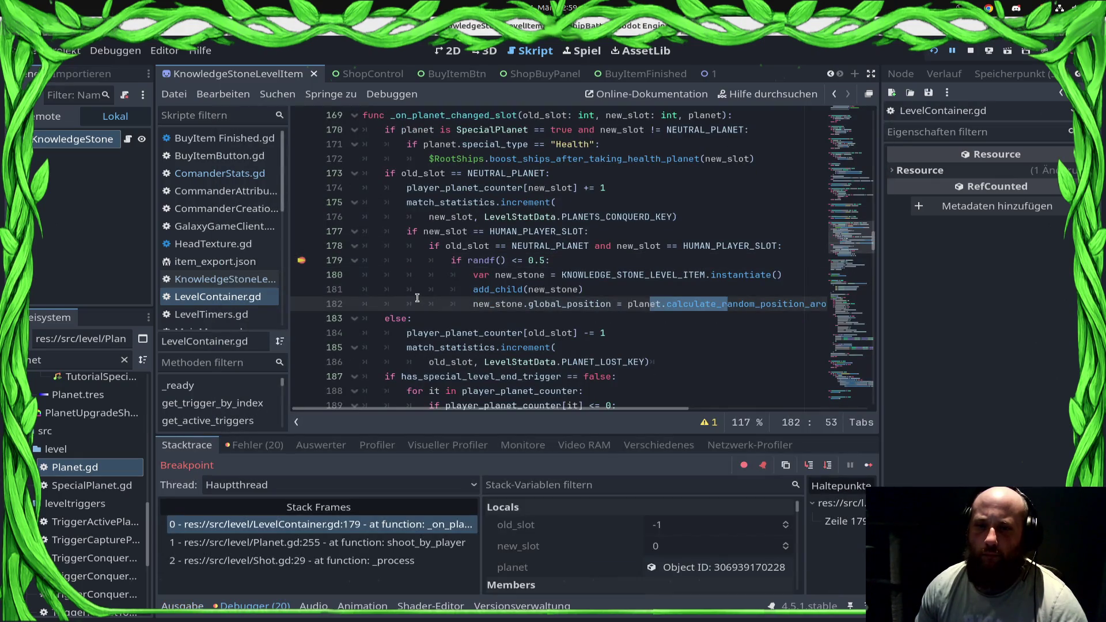
shift+click(362, 261)
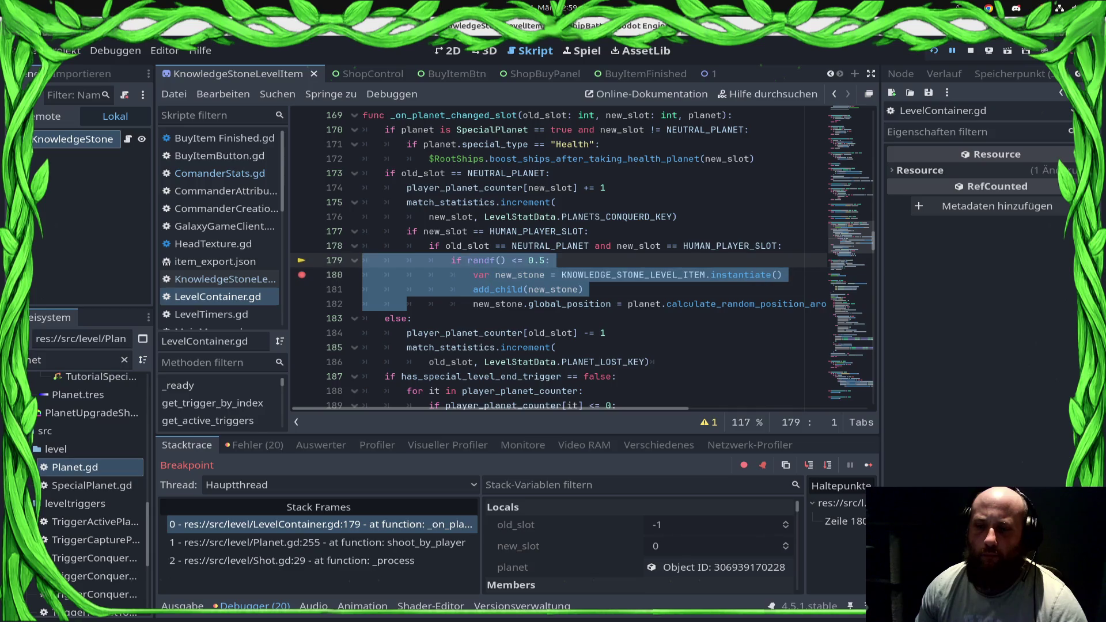
click(868, 466)
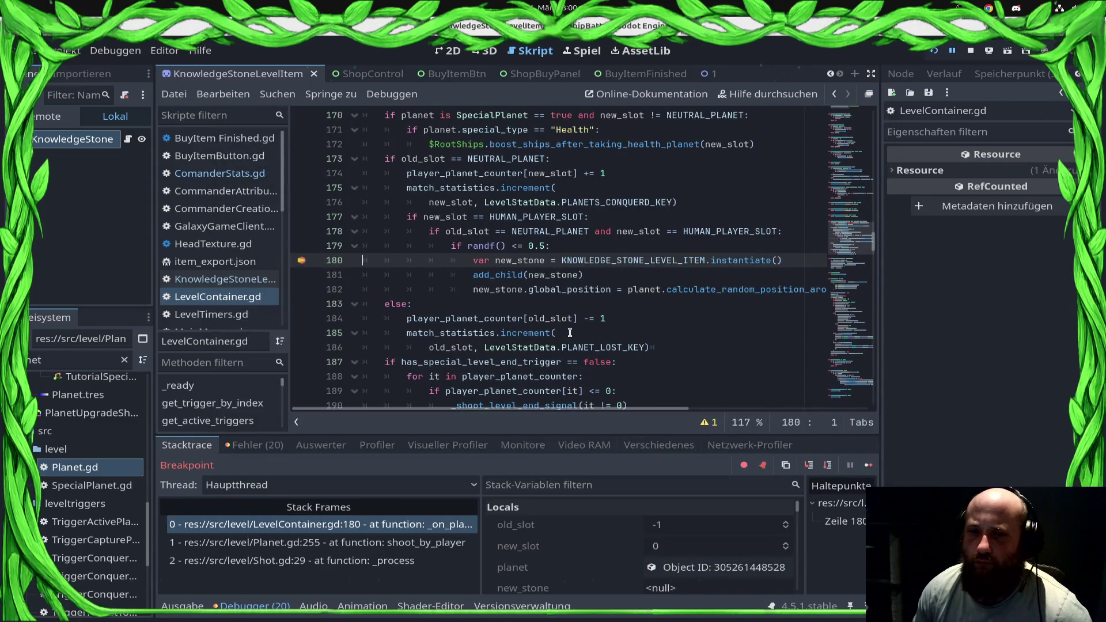
click(570, 332)
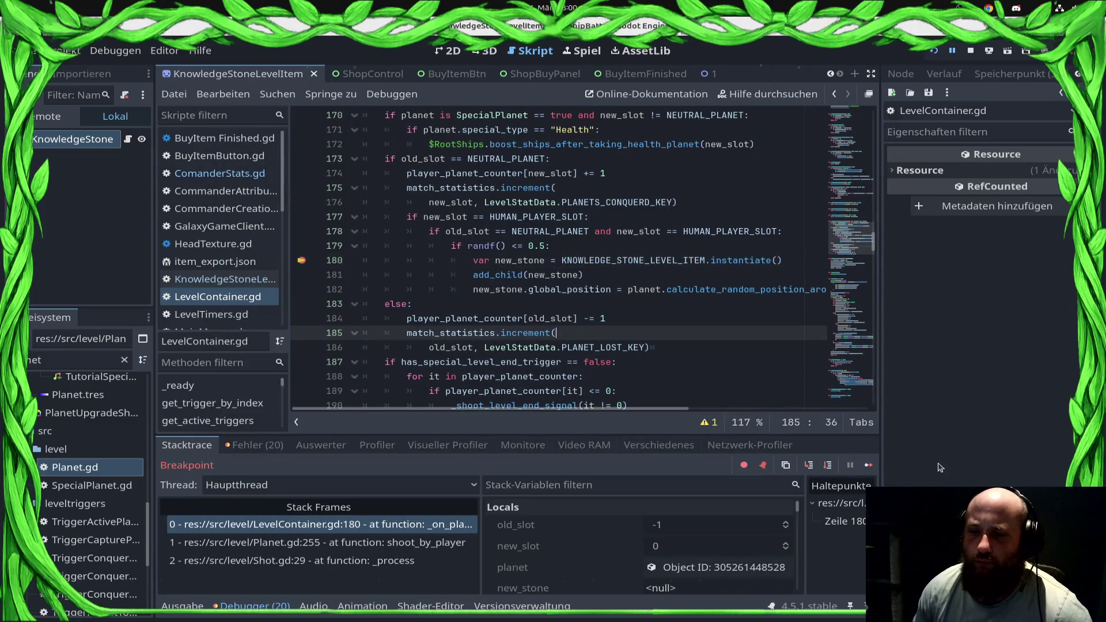
click(867, 467)
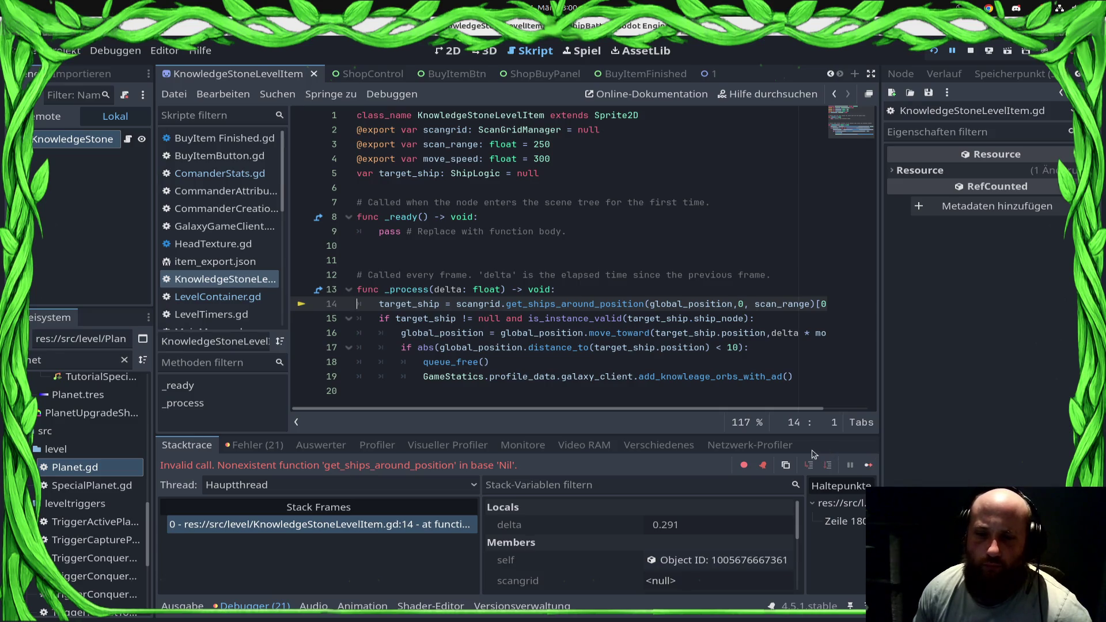
Stop the debugger and start a new_stone.scangrid line after the instantiate line in LevelContainer.gd.
click(971, 52)
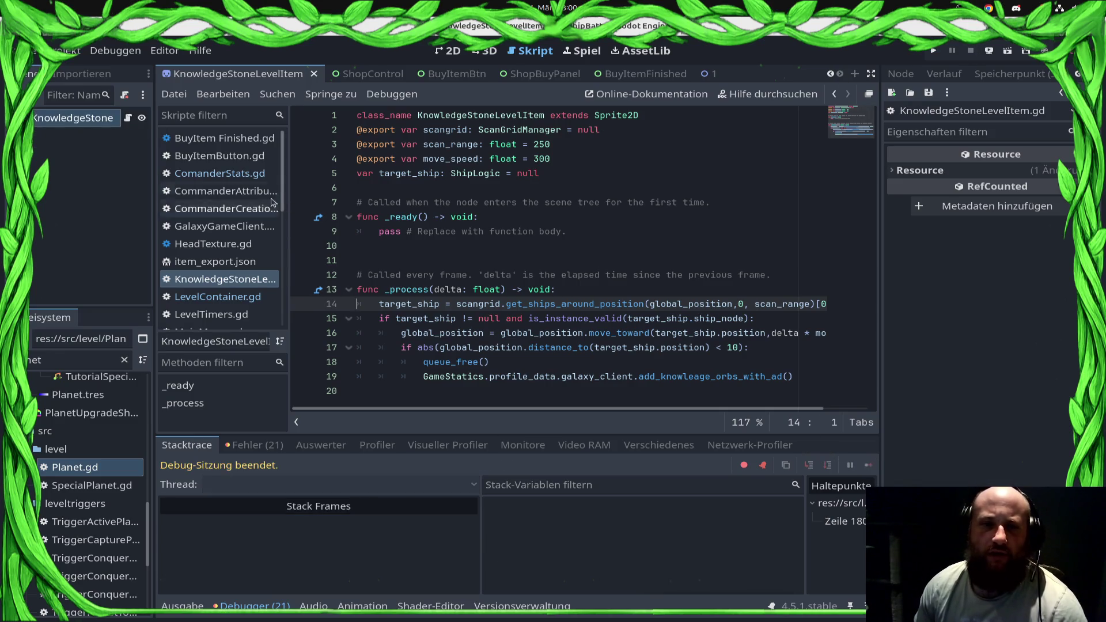
click(242, 296)
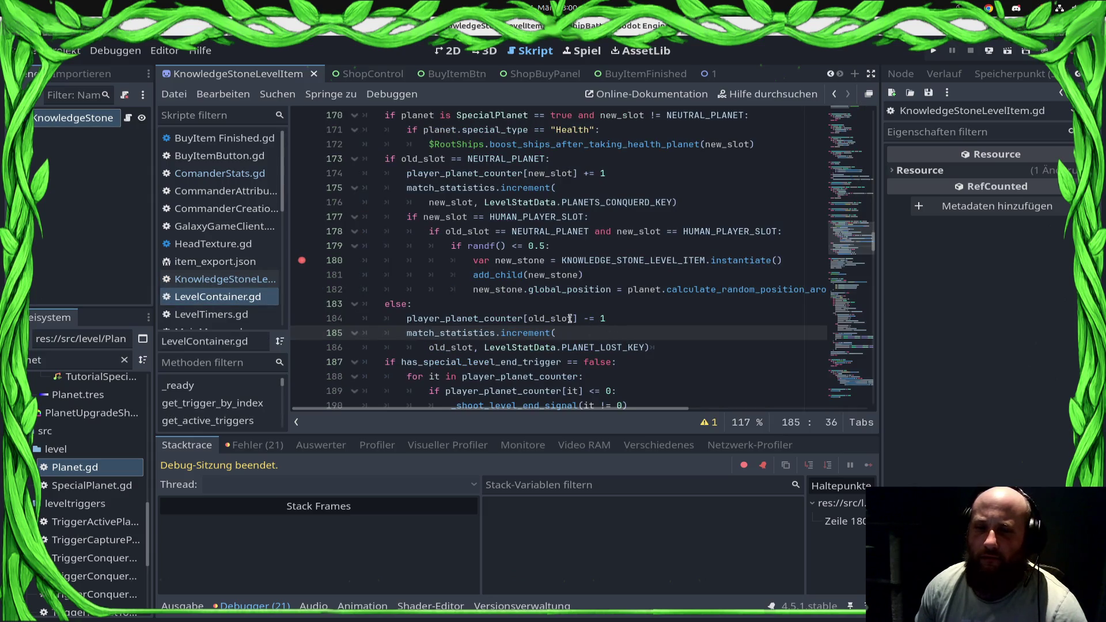
click(648, 282)
click(795, 257)
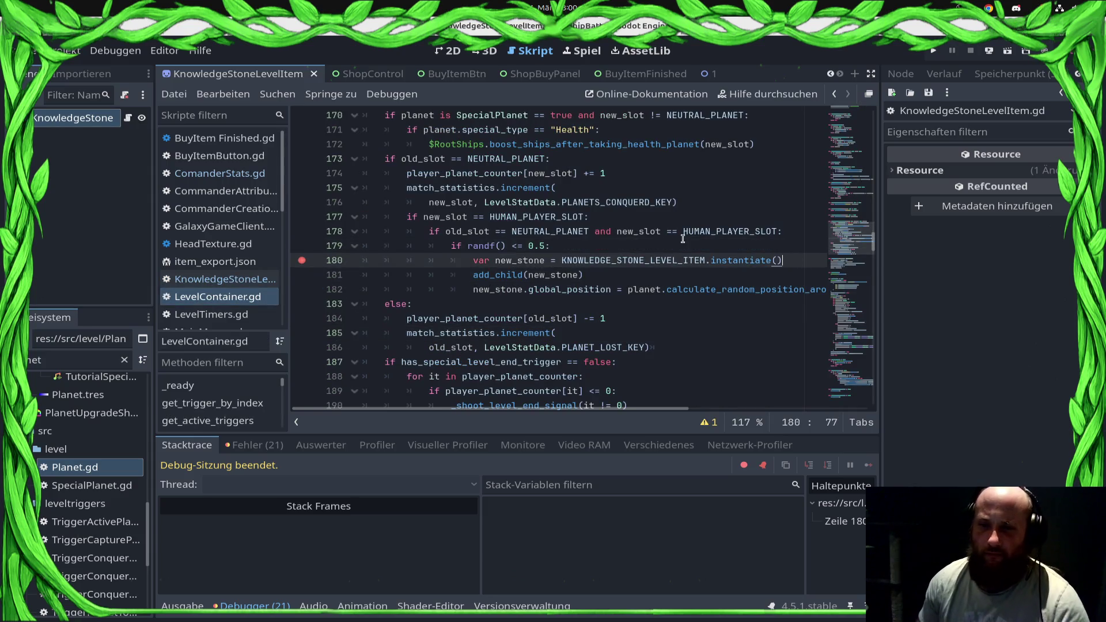
key(Return)
text(ne.)
text(s)
key(Return)
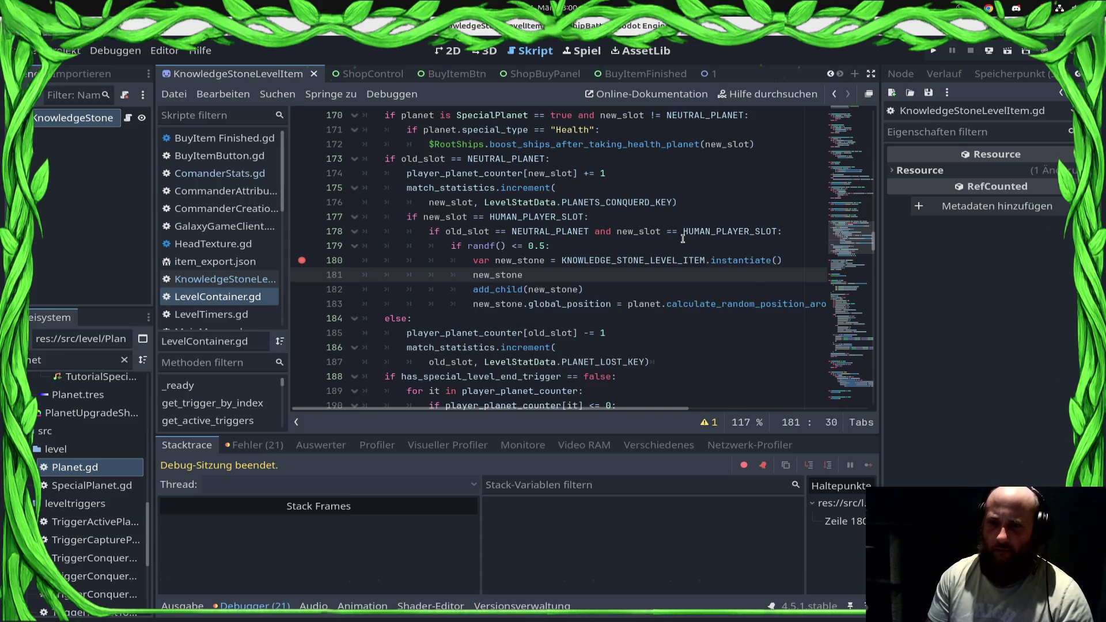
text(.sc)
key(Return)
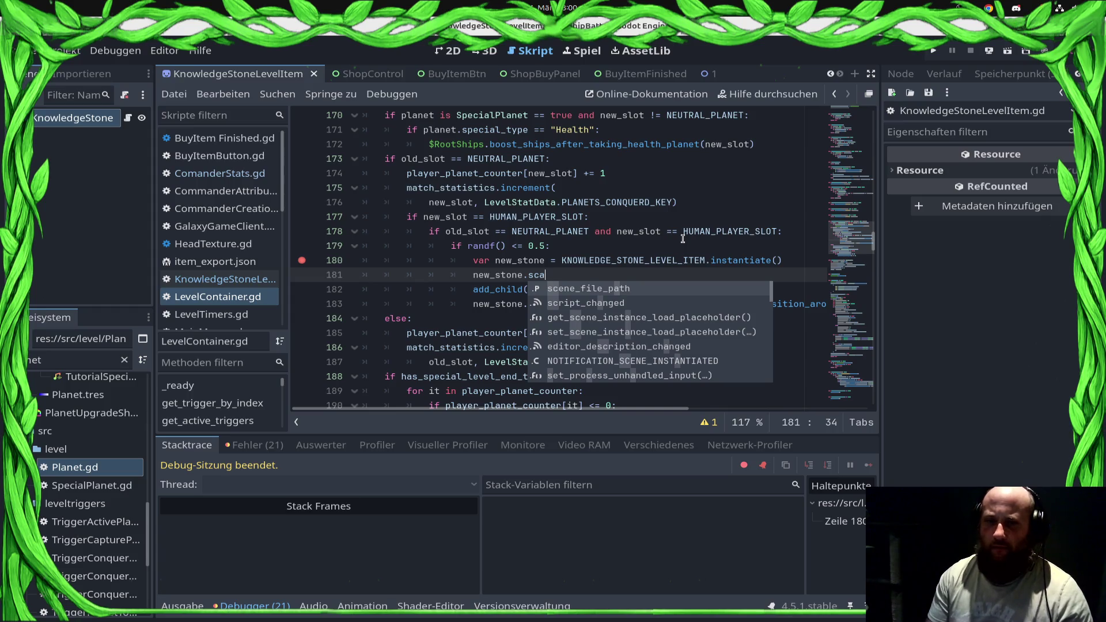
Verify the scangrid name, finish 'new_stone.scangrid = scangrid', save, and remove line 180's breakpoint.
click(129, 118)
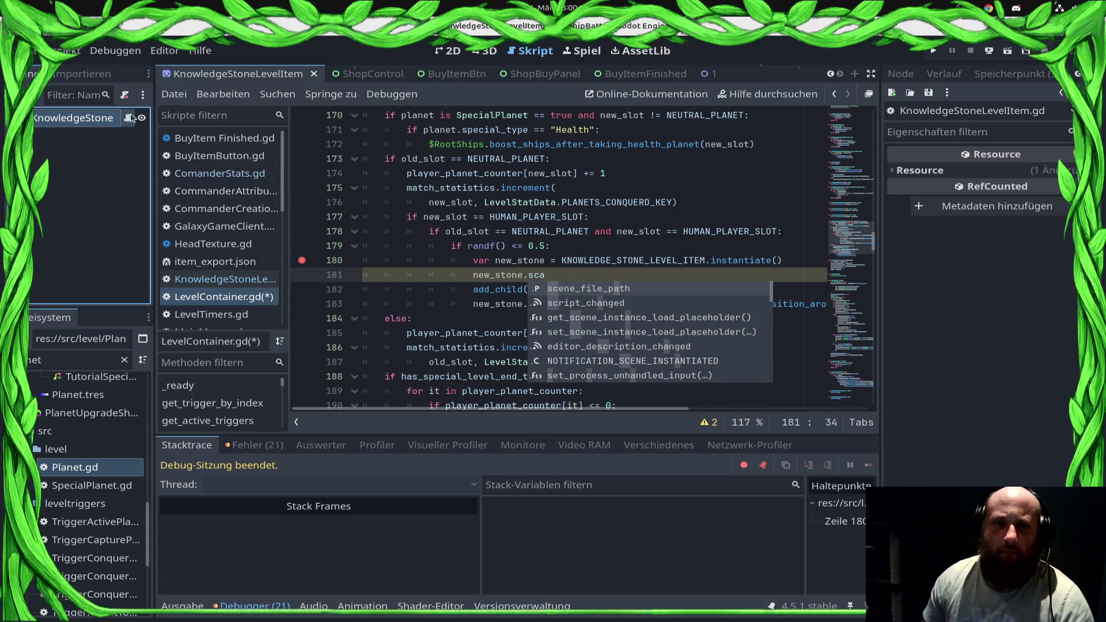
double_click(436, 126)
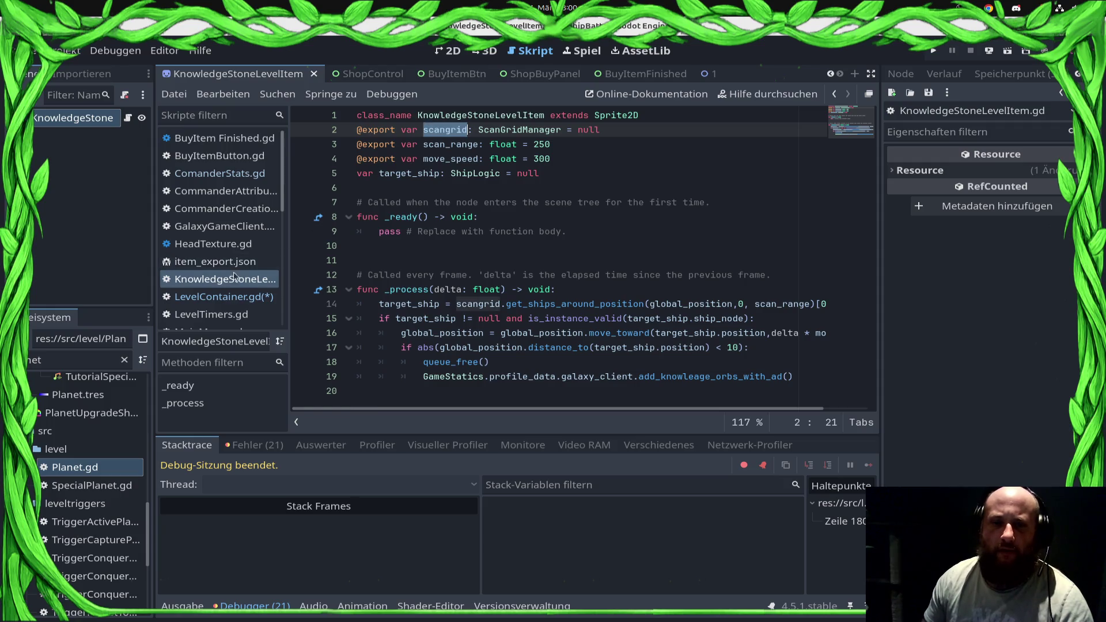
click(231, 294)
text(ngrid = sc)
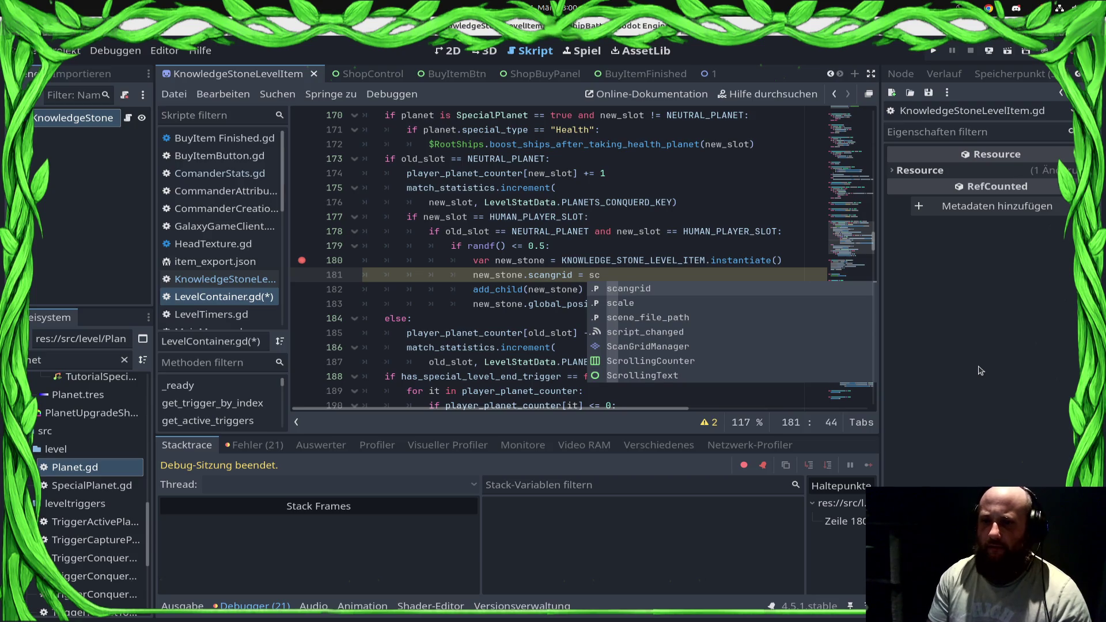
key(Return)
key(ctrl+s)
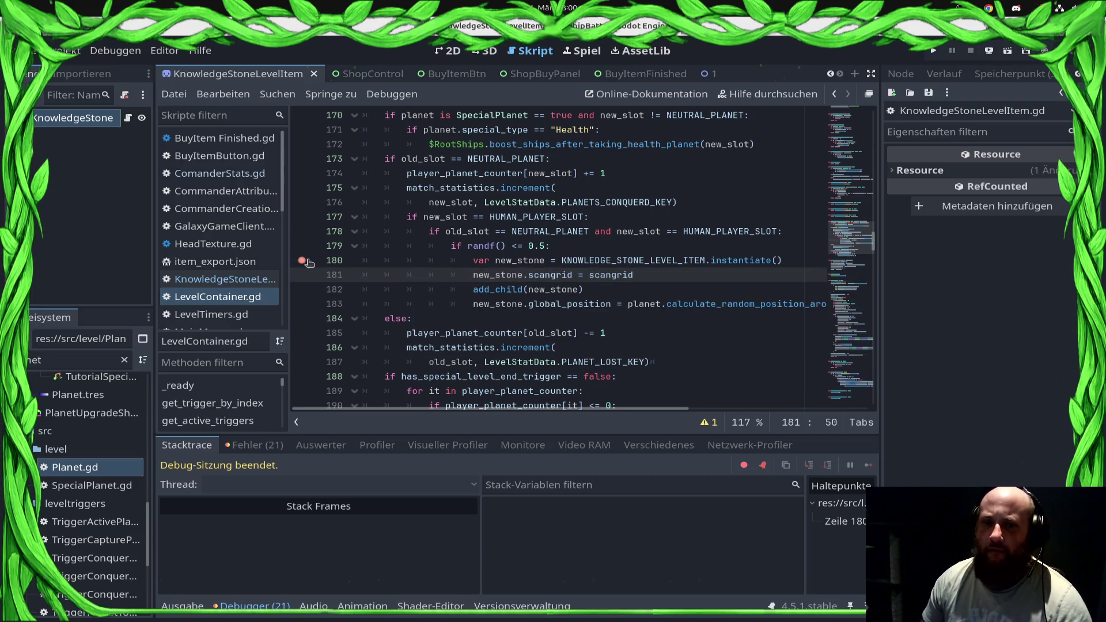
drag(308, 263, 428, 268)
Test-run the game in the Draxal Homesector mission and send ships to attack the grey planet.
click(934, 51)
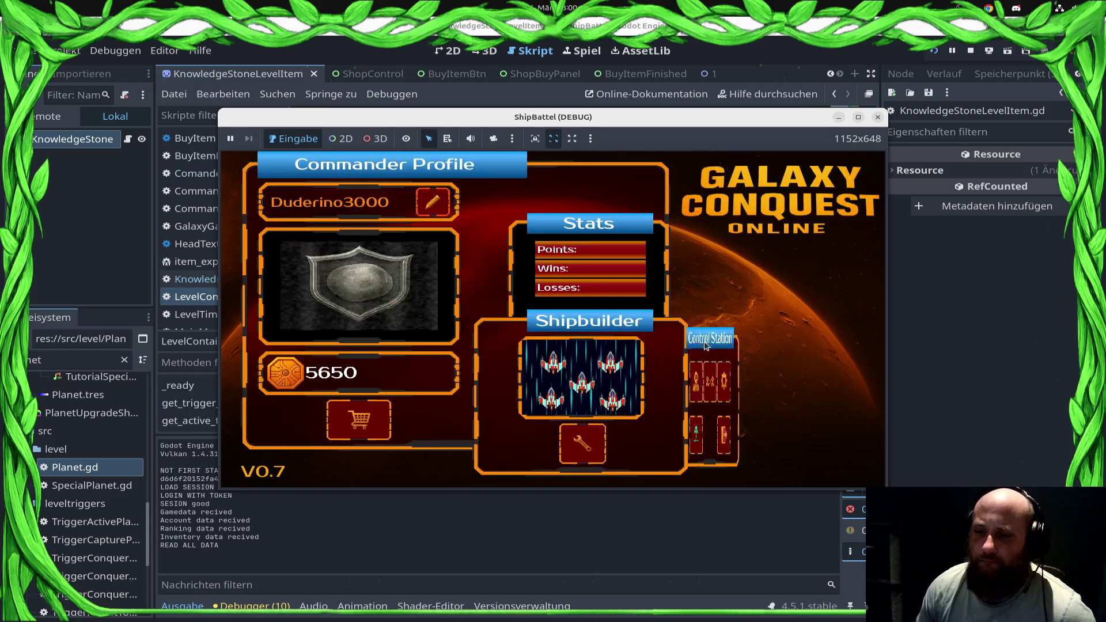
click(750, 377)
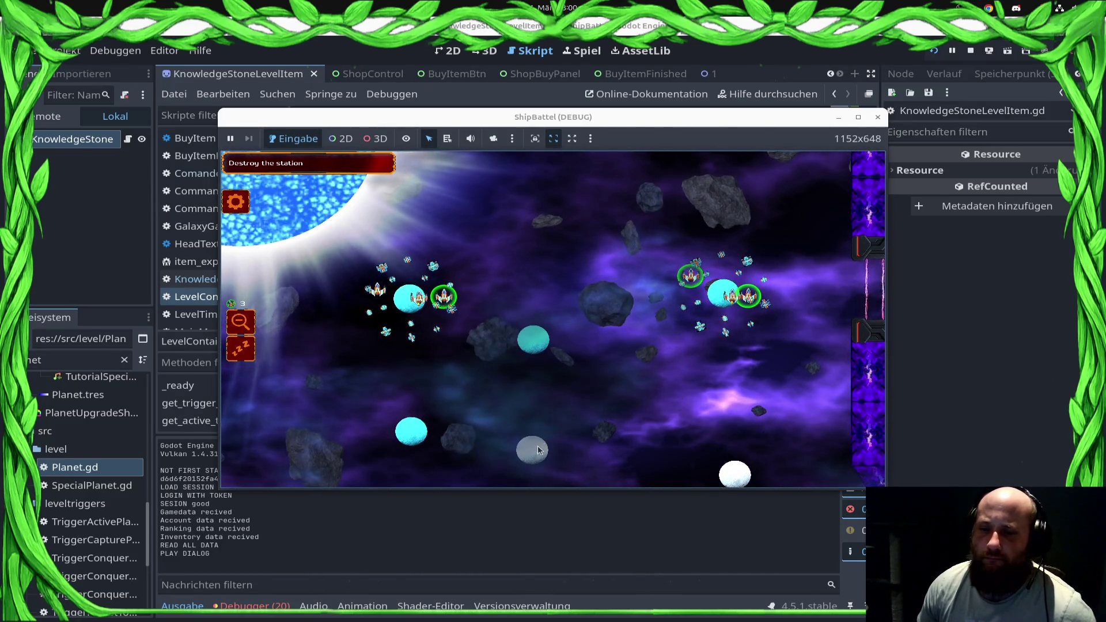
click(537, 449)
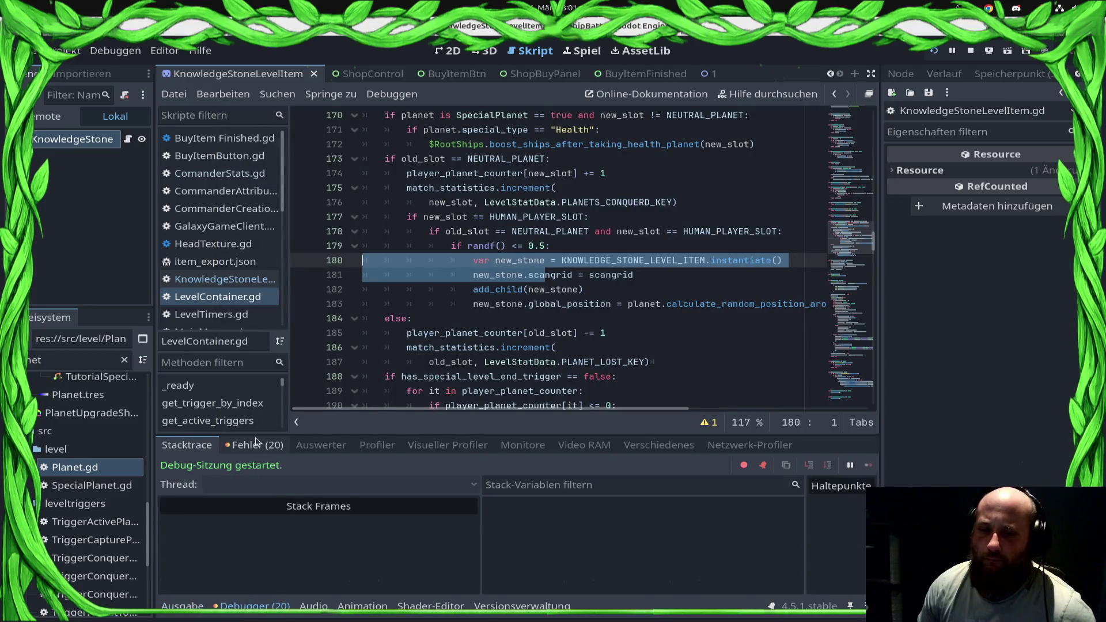
Review the runtime errors, close abs() before the < 10 comparison on line 17, and stop the game.
click(256, 441)
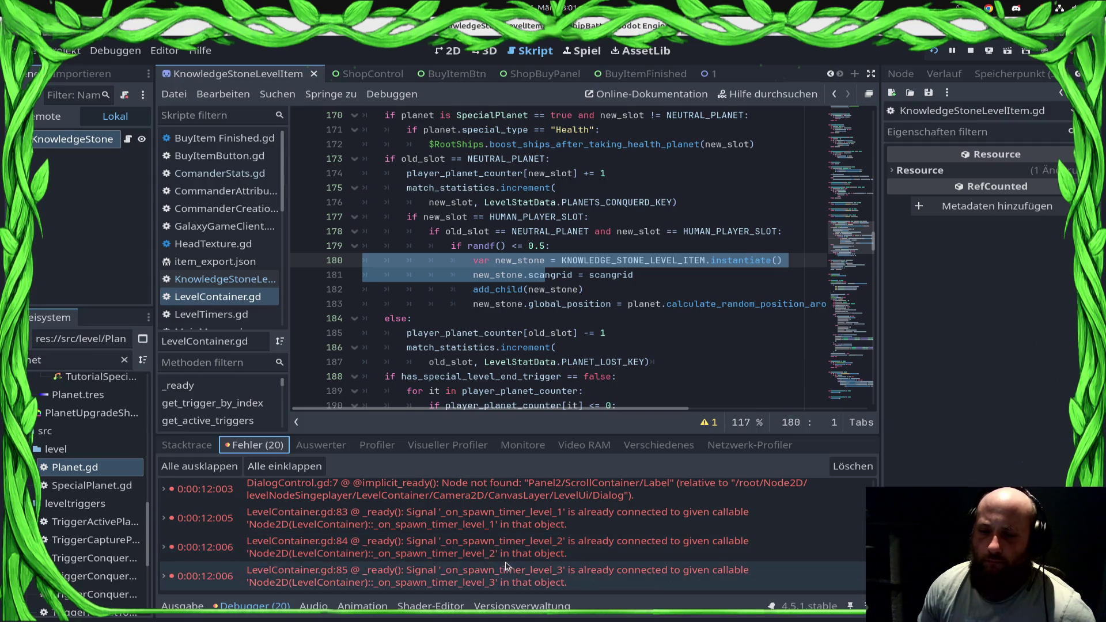
scroll(489, 555, up, 3)
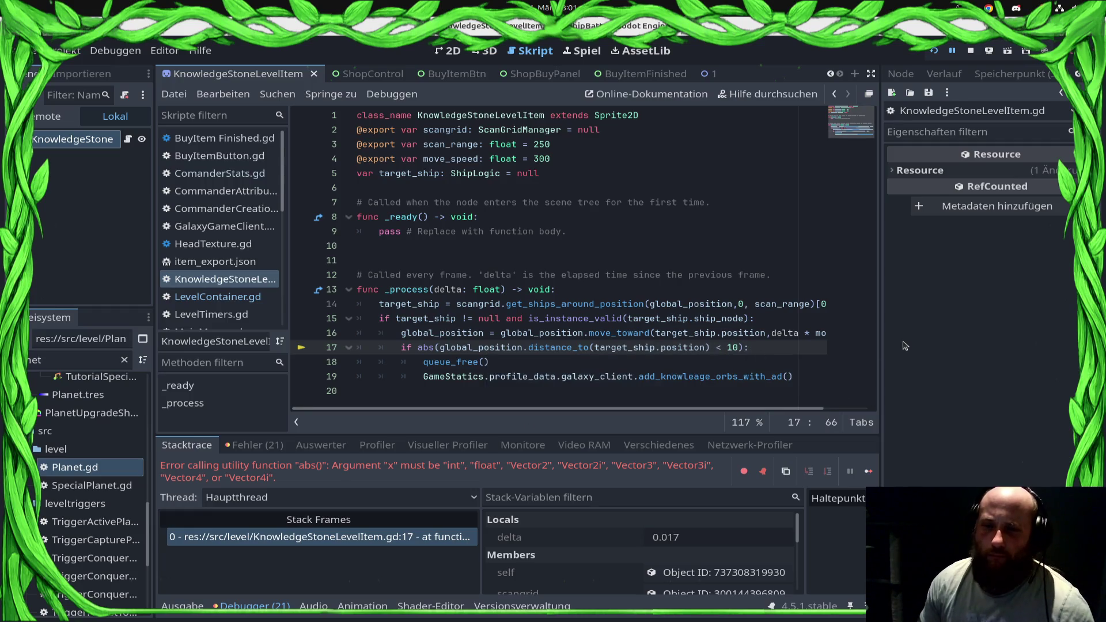
text())
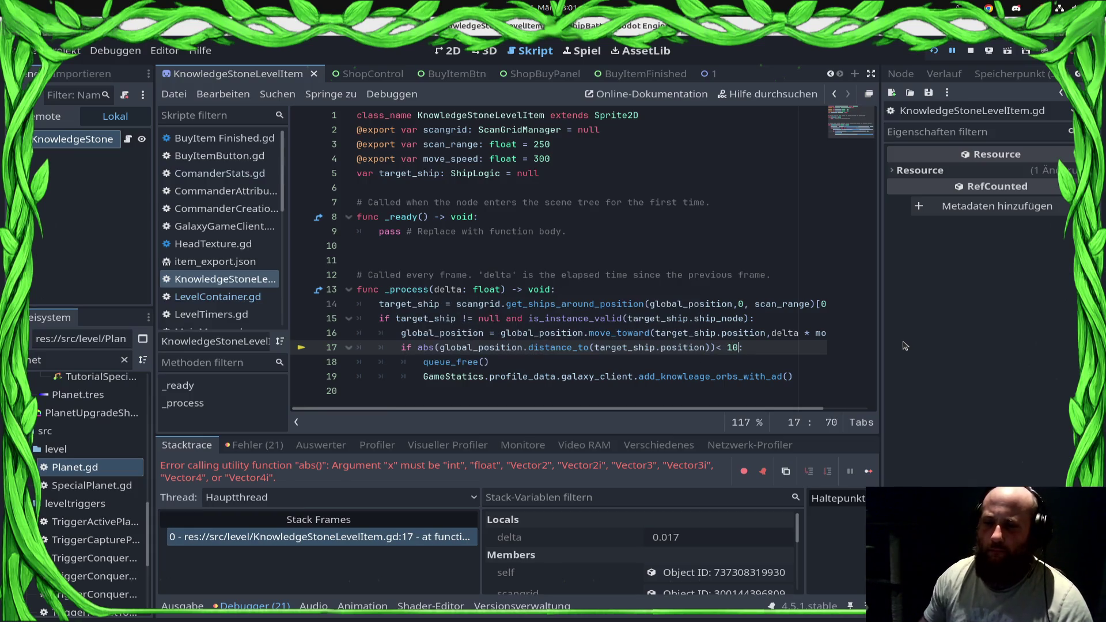
click(969, 53)
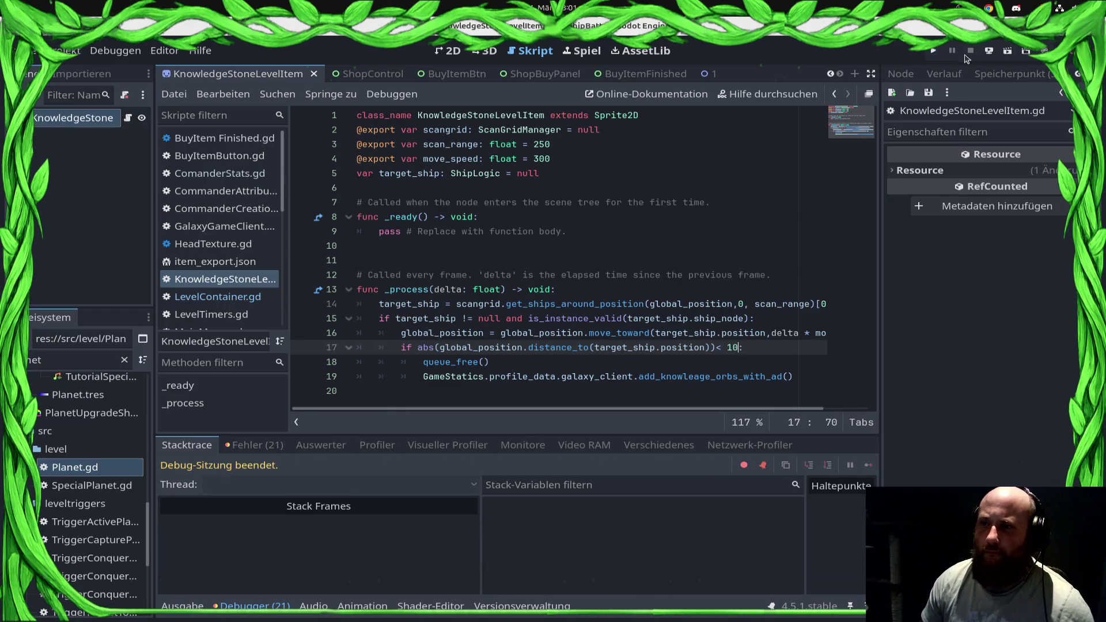
text(:)
Declare frame_counter and max_frame_until_search_for_ship = 2 below the target_ship variable.
click(537, 289)
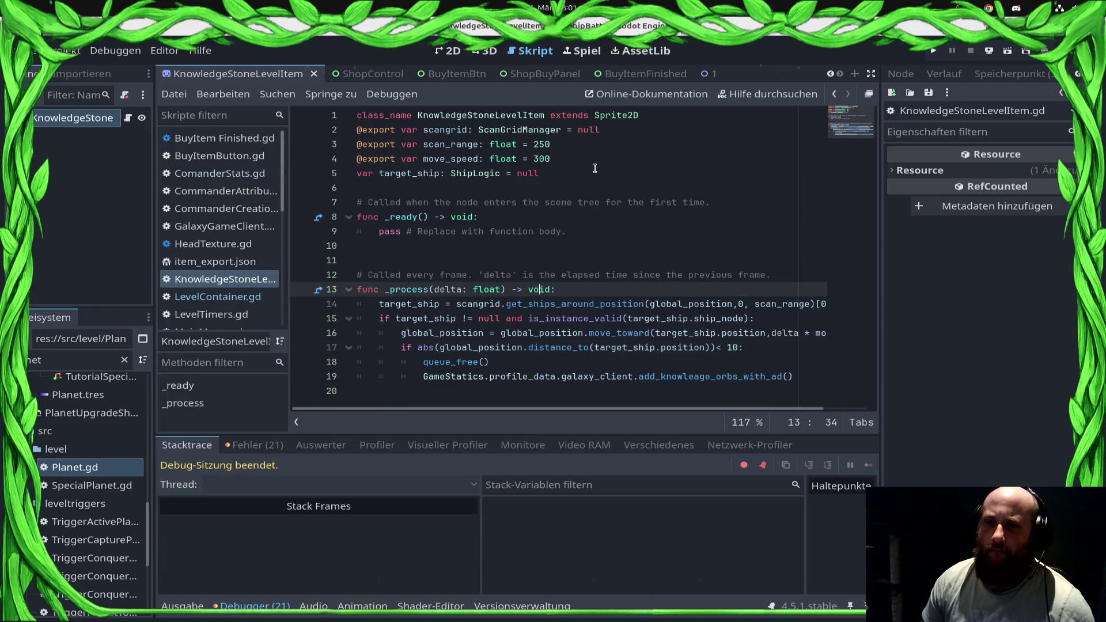
click(595, 173)
key(Return)
text(var frame_counter = 0)
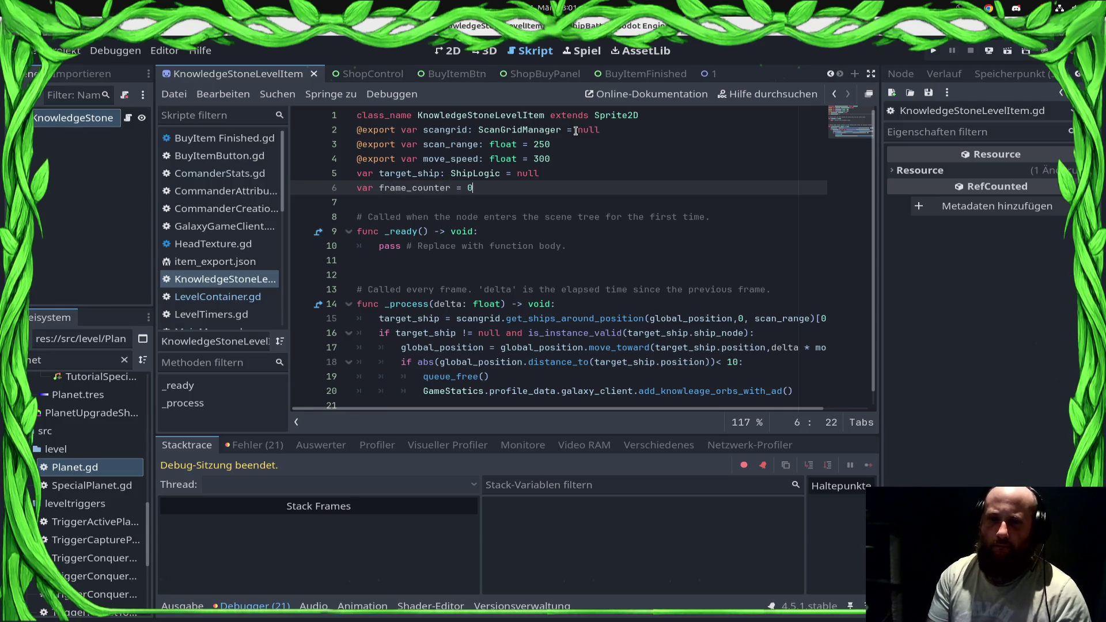
key(Return)
text(var max_frame_until_search_for_ship = 2)
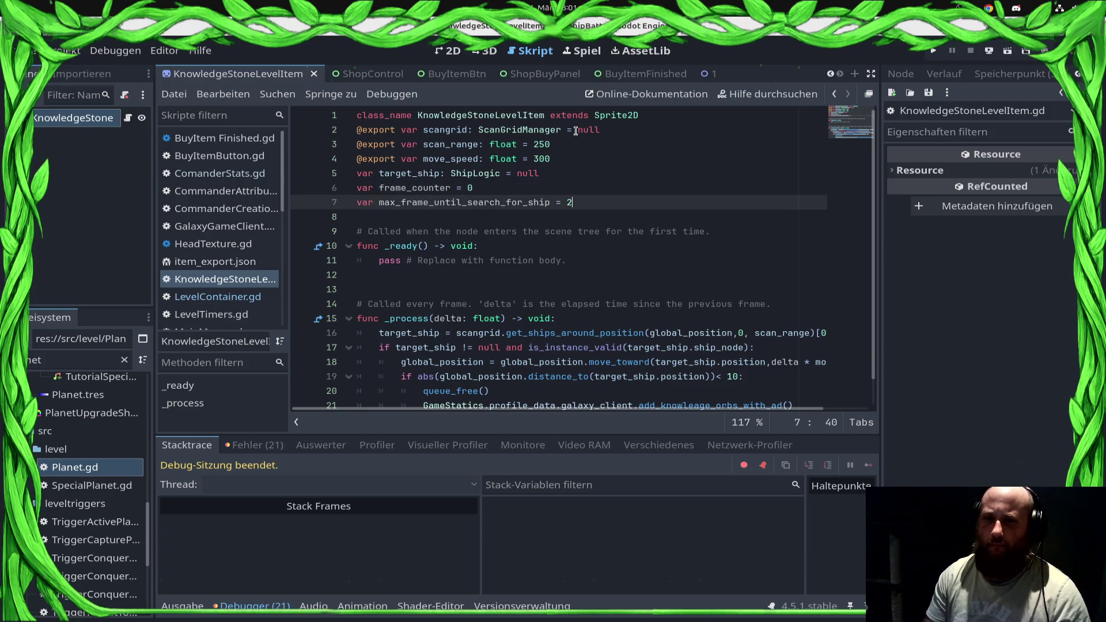
Make _process add delta to frame_counter every frame.
key(Down)
key(Down)
key(Down)
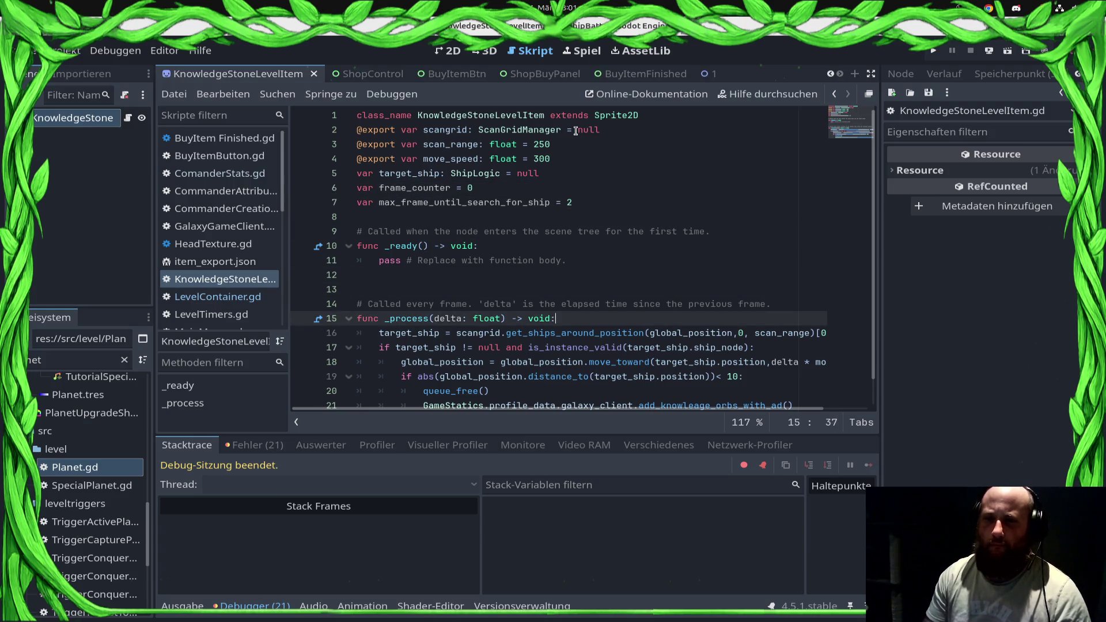
key(Return)
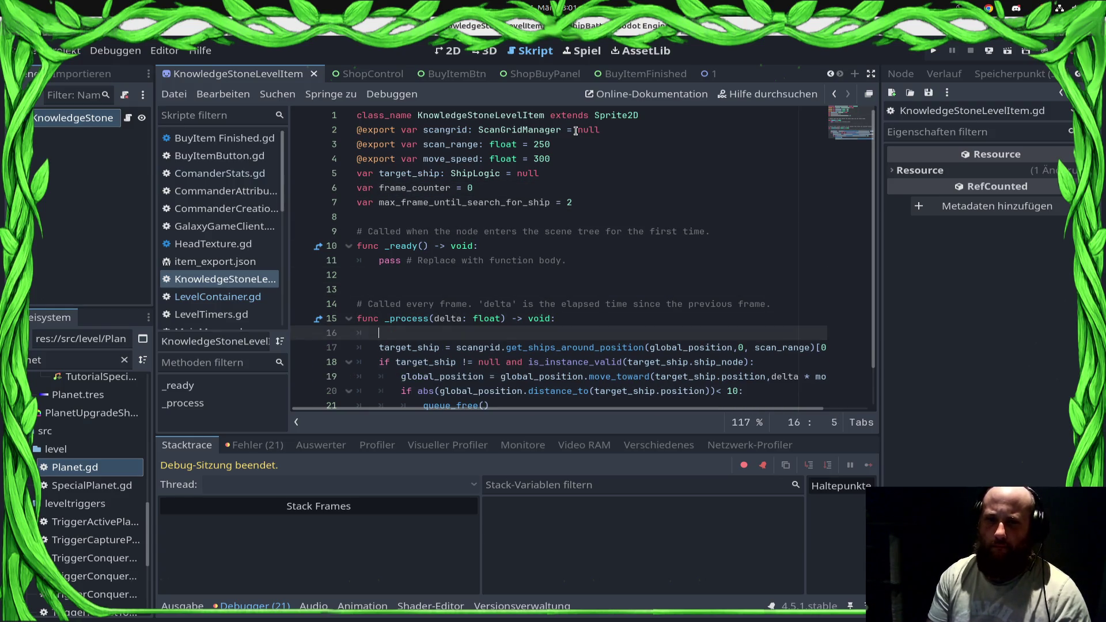
text(tar)
key(BackSpace)
key(BackSpace)
key(BackSpace)
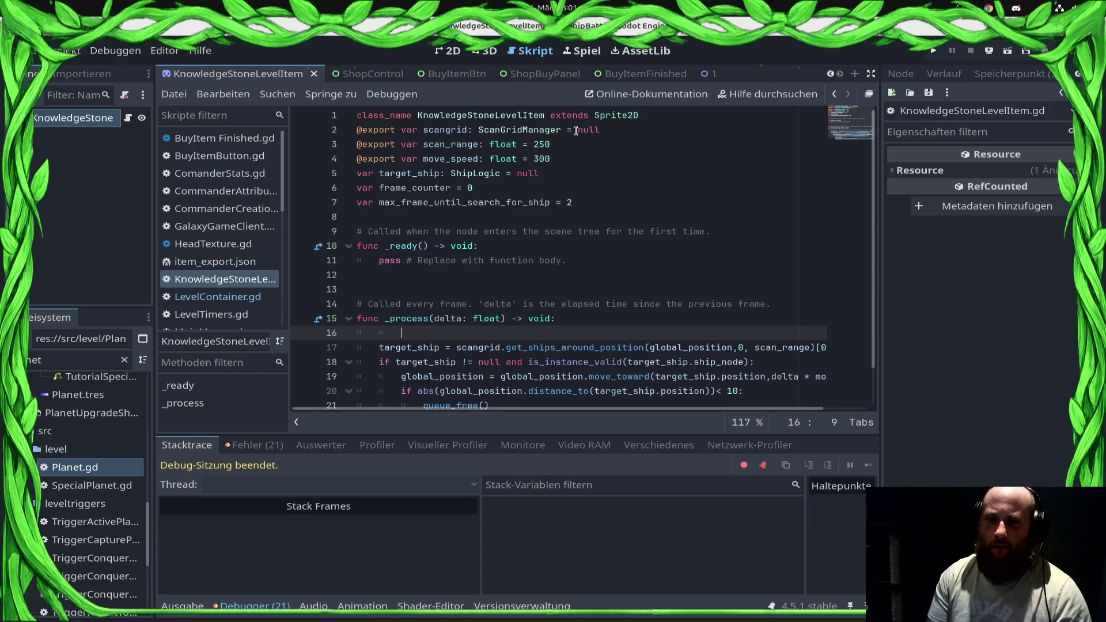
key(Down)
key(Down)
key(Down)
key(Return)
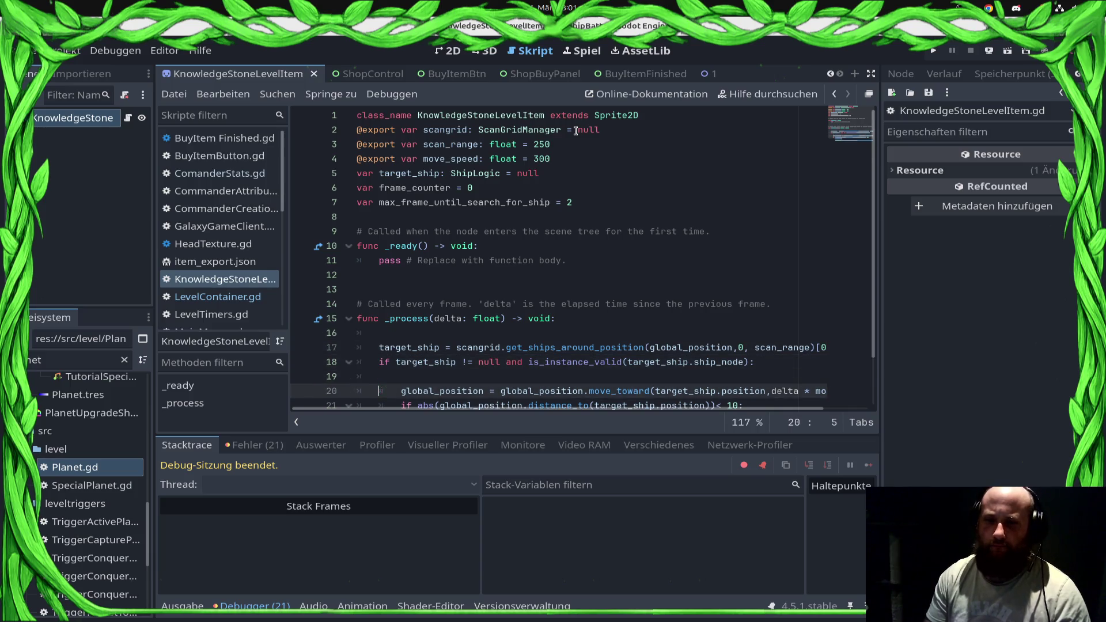
key(Up)
key(Up)
key(Up)
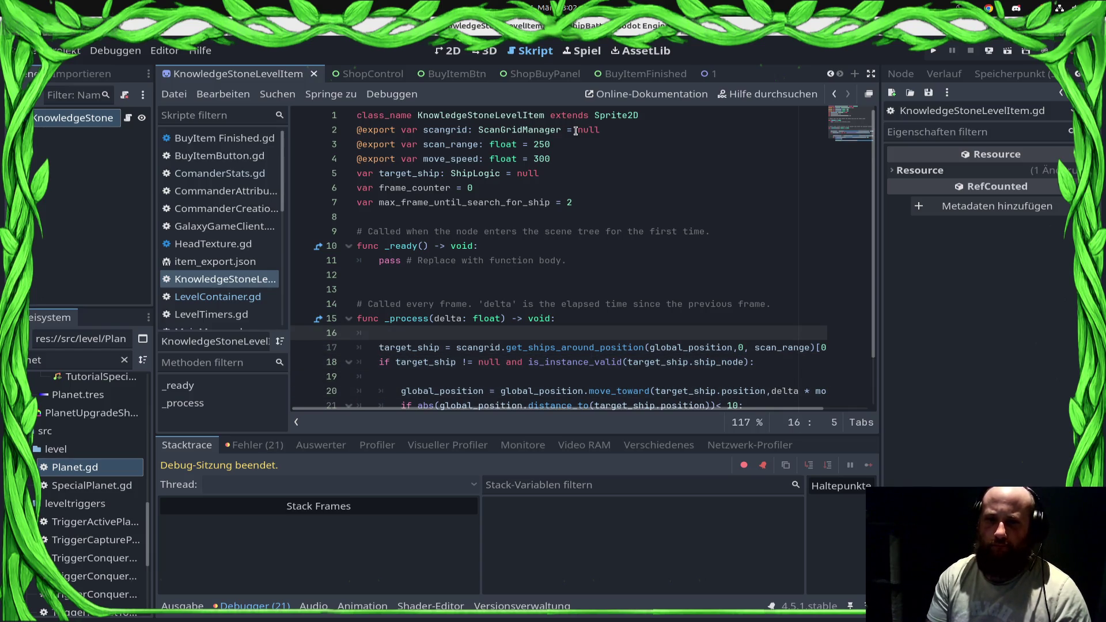
key(Return)
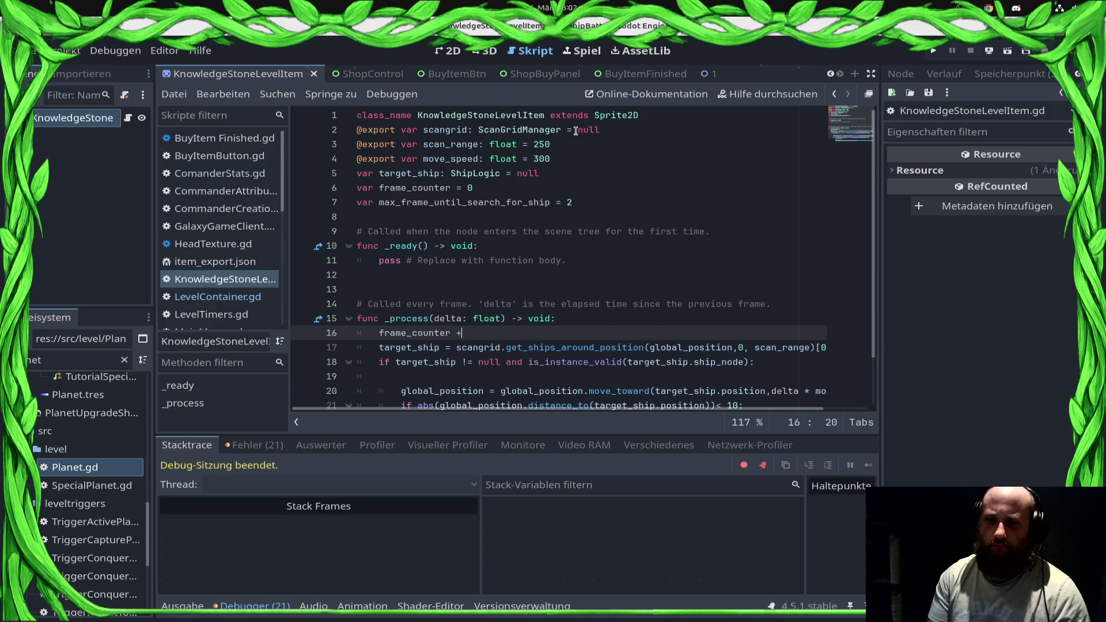
text(= delta)
Write the frame_counter >= max_frame_until_search_for_ship check on line 19 and save the script.
key(Return)
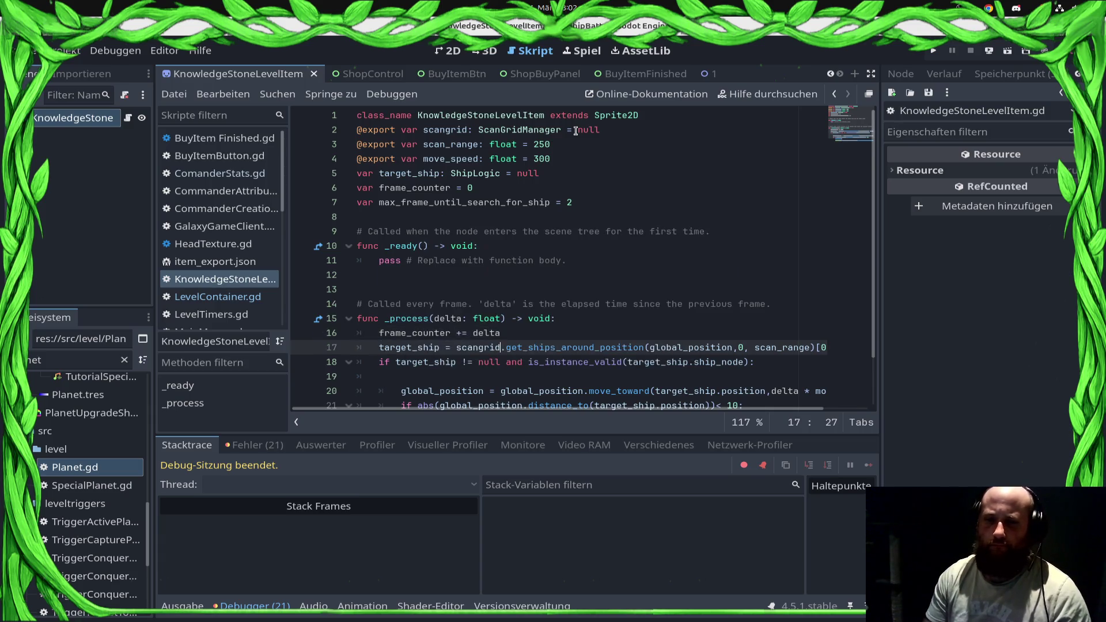
key(Down)
key(Down)
key(Down)
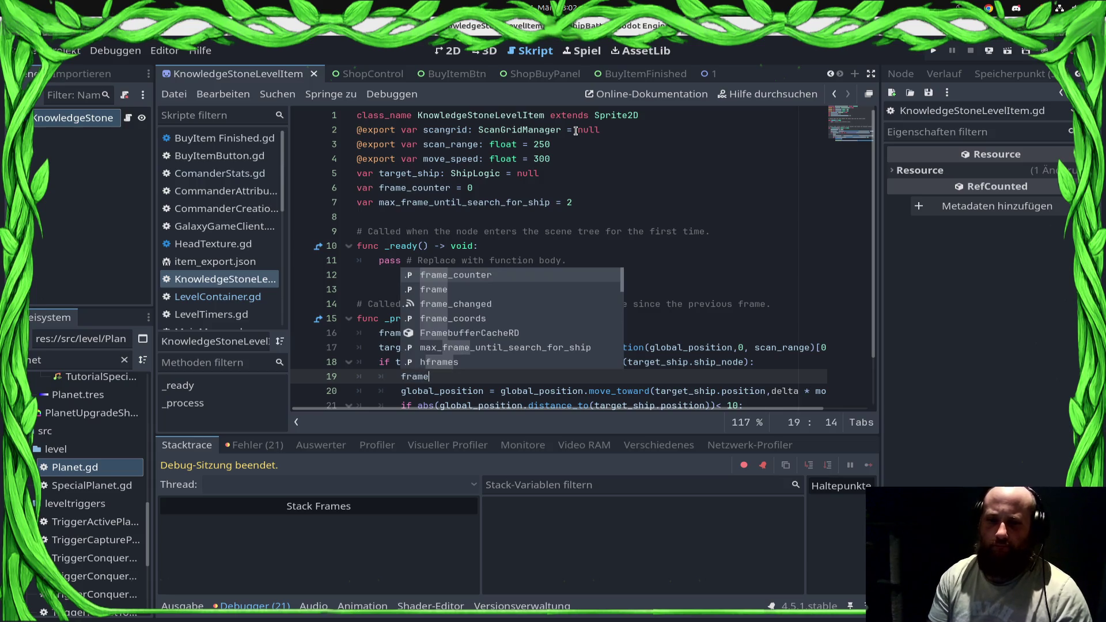
key(BackSpace)
key(BackSpace)
text(if)
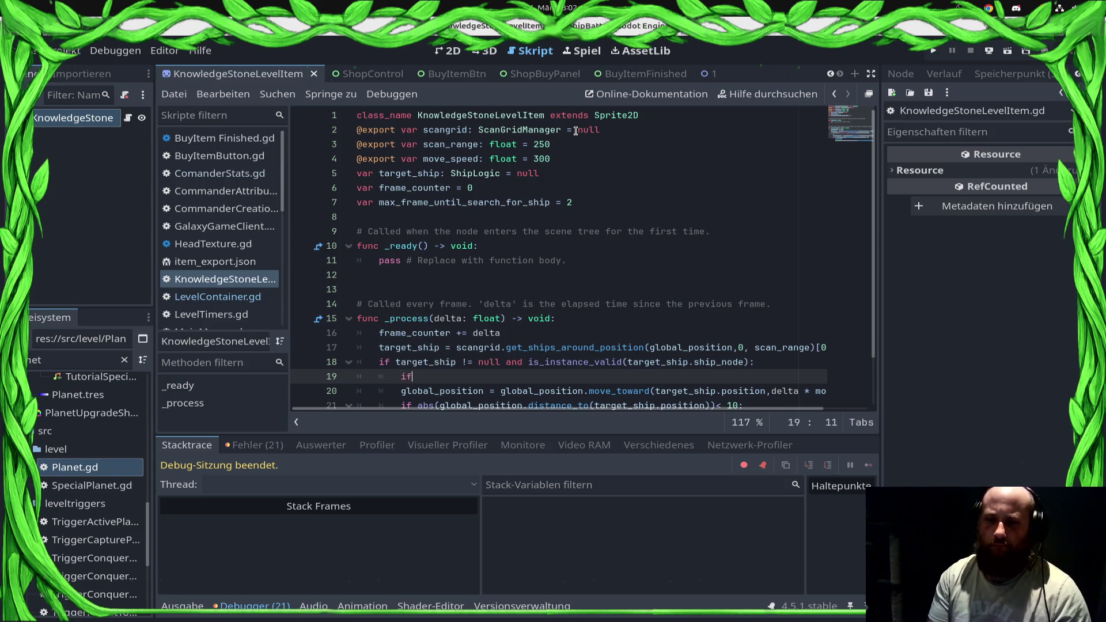
key(Return)
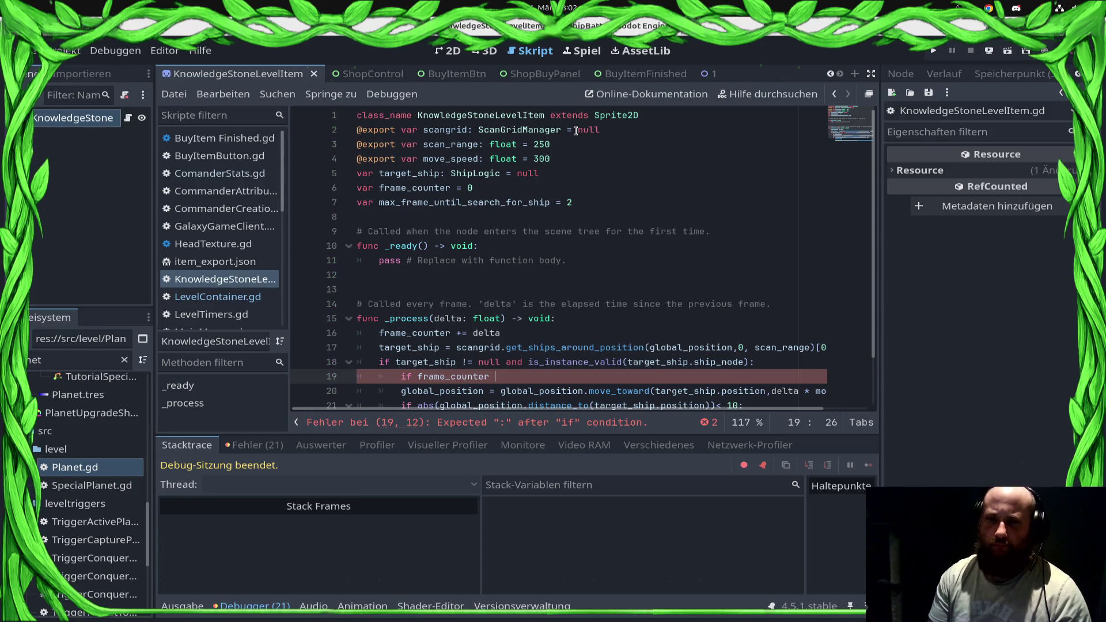
text(= ma)
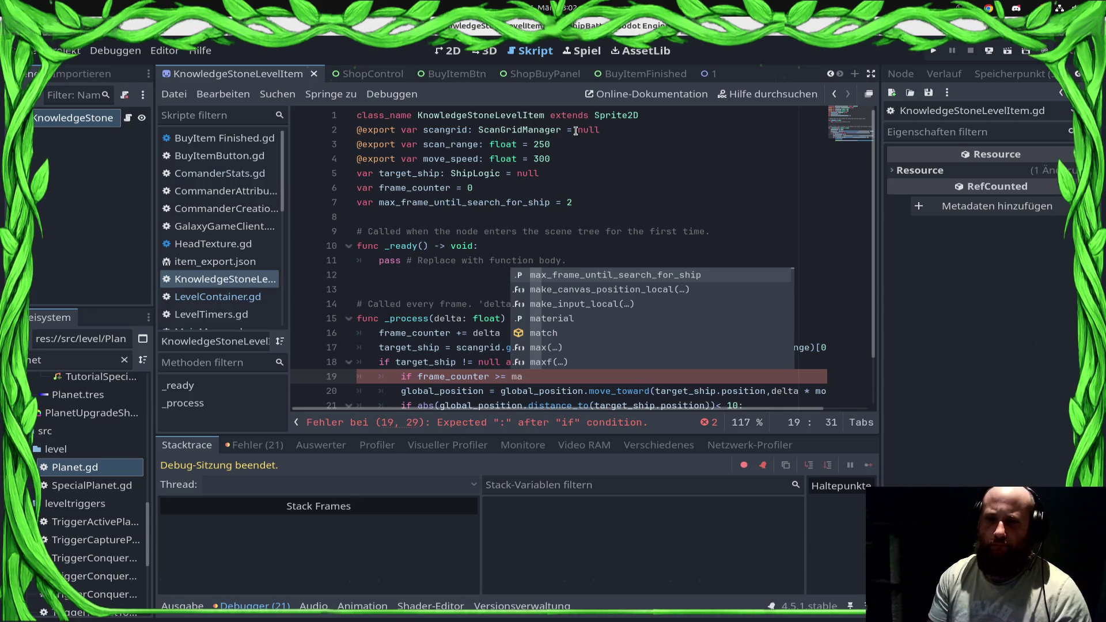
key(Return)
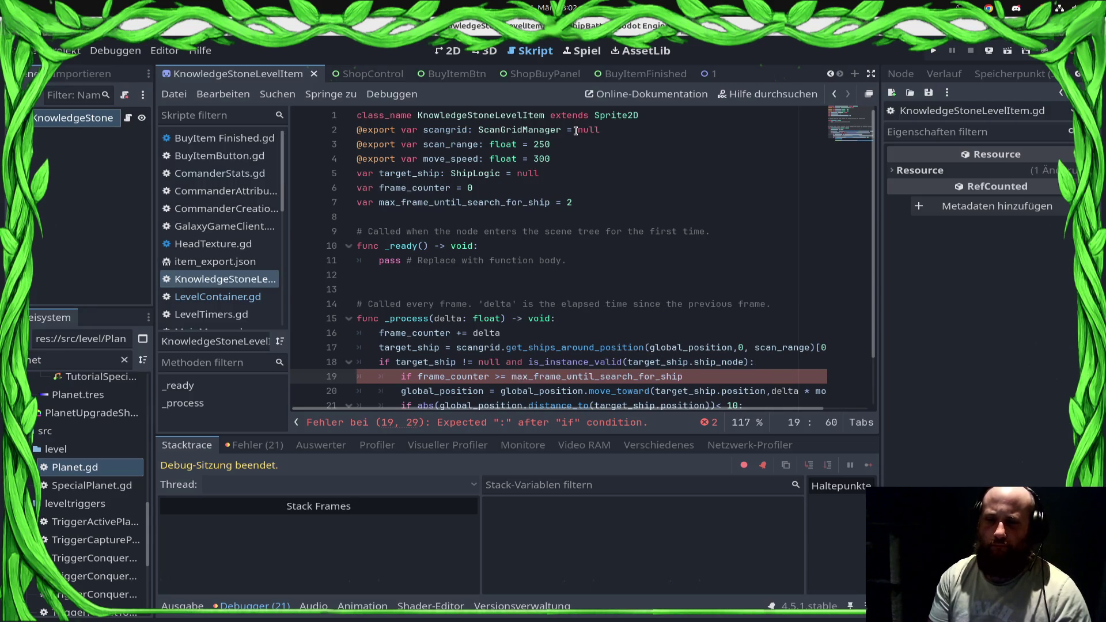
text(:)
key(shift+Down)
key(shift+Down)
key(shift+Down)
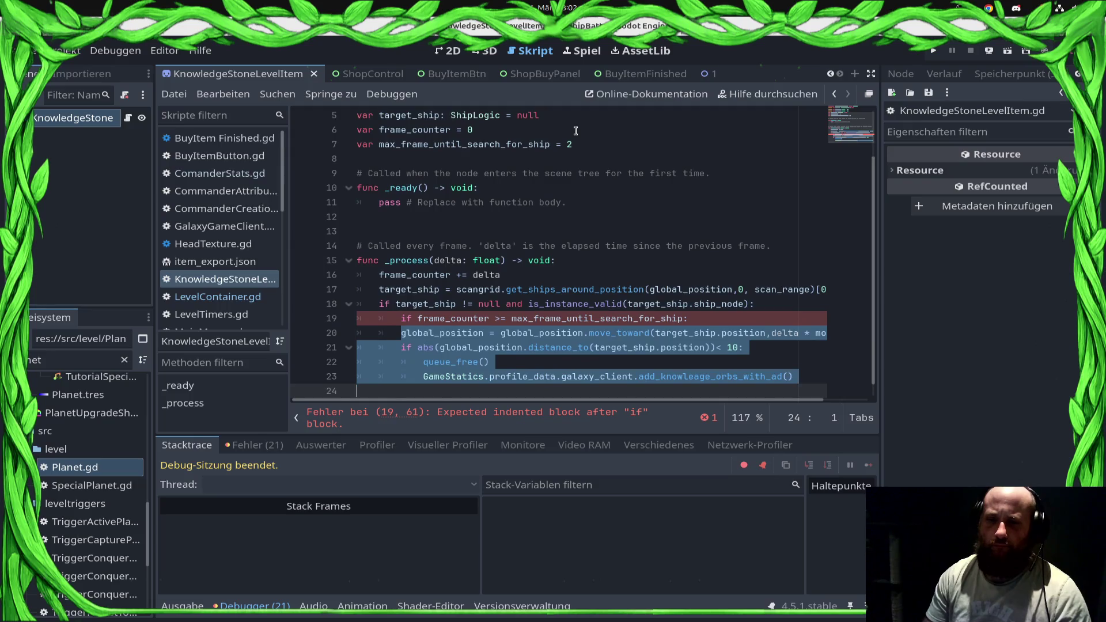
key(ctrl+s)
Rerun the game and load the Draxal Homesector mission from Control Station.
click(933, 50)
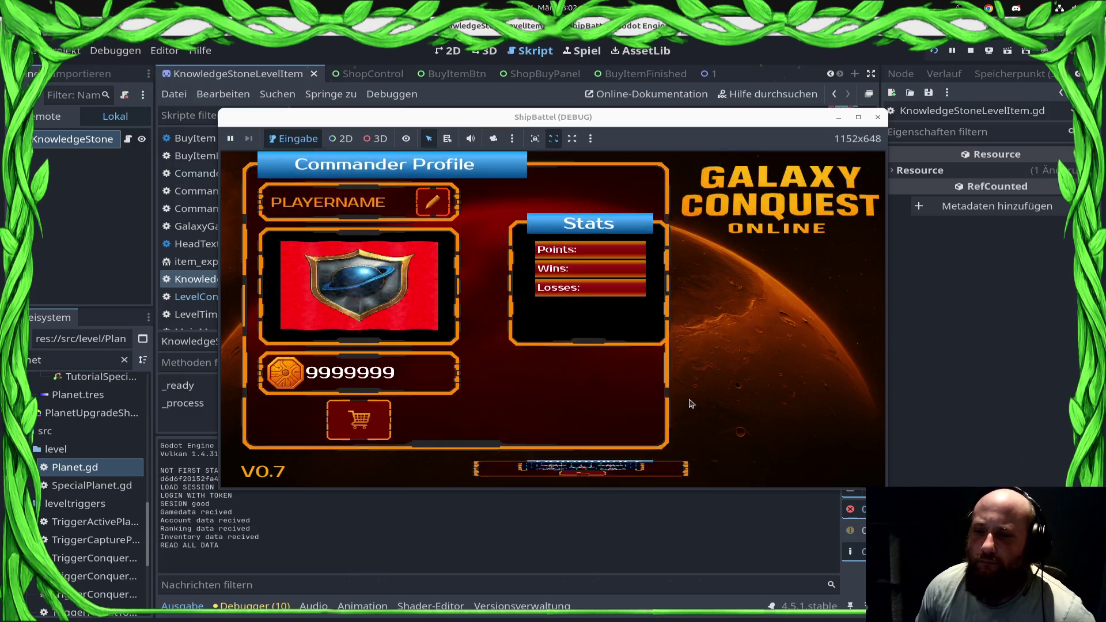
click(748, 373)
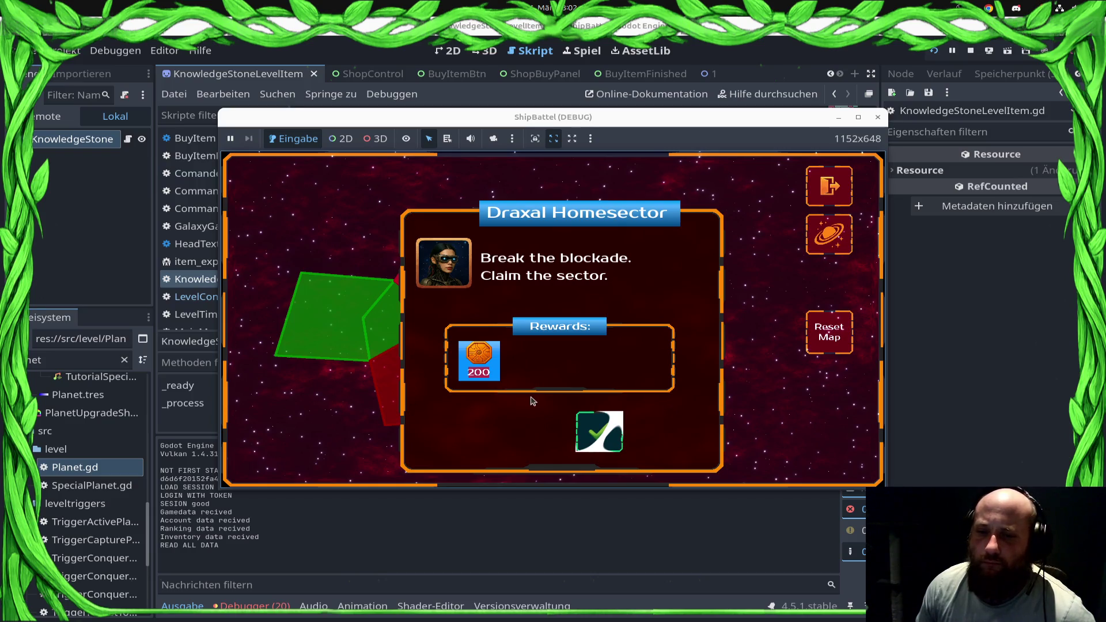
click(598, 431)
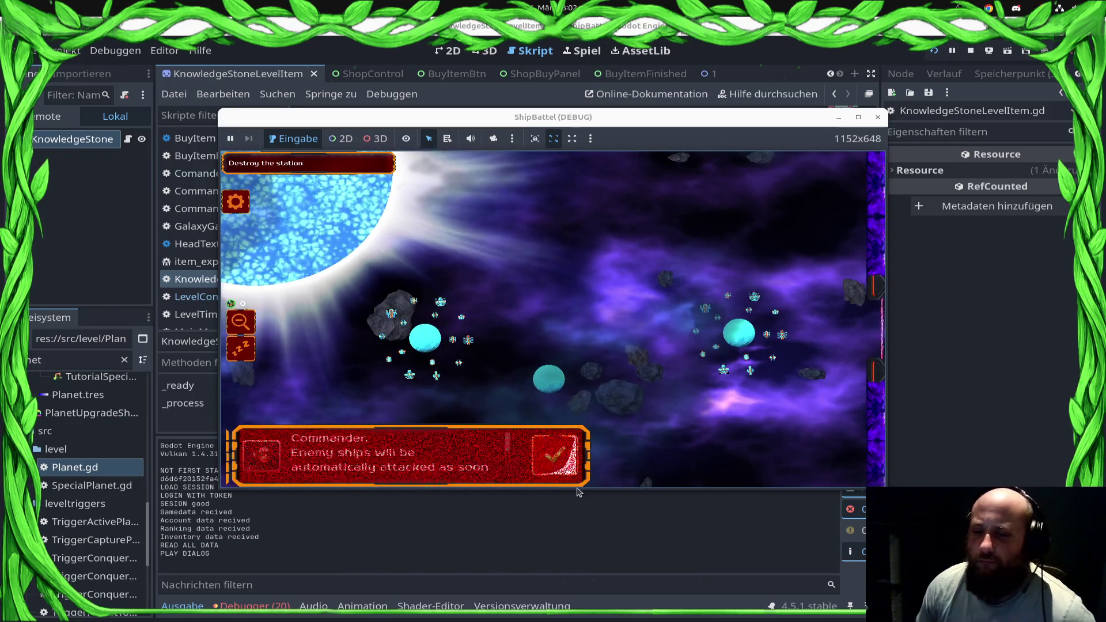